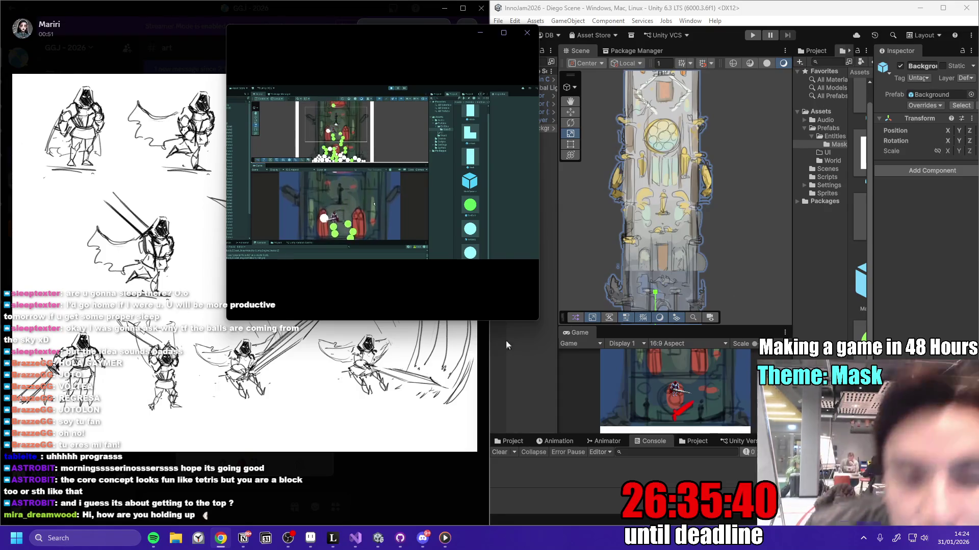
- Switch back to the browser showing GitHub's merged pull request #3
mouse_move(355, 538)
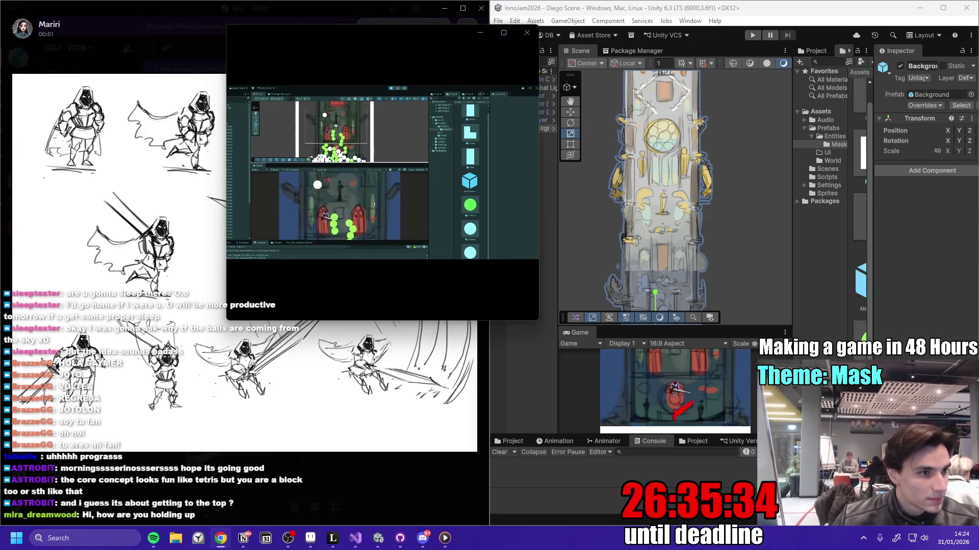
key(alt+Tab)
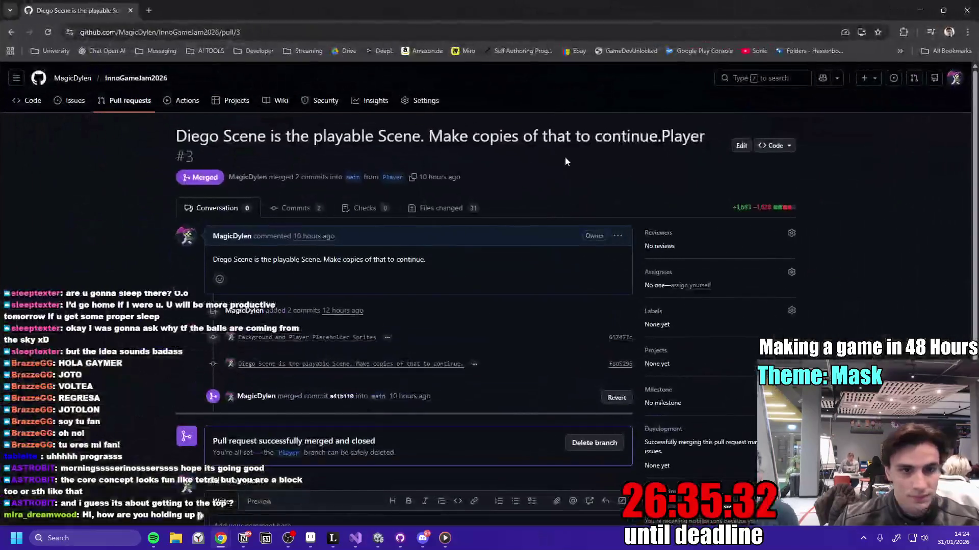
- Go from the owner's profile to the InnoGameJam2026 repository's Settings page
click(71, 83)
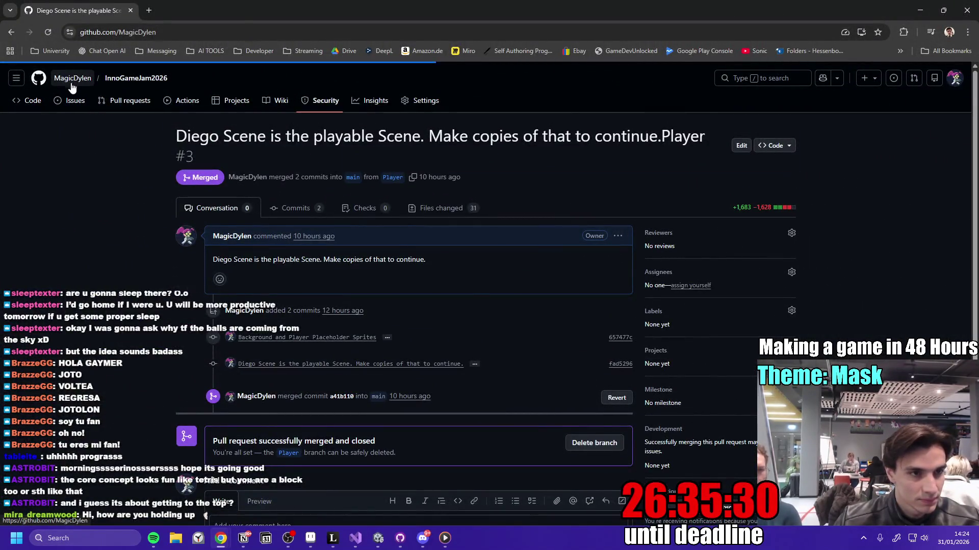
click(386, 276)
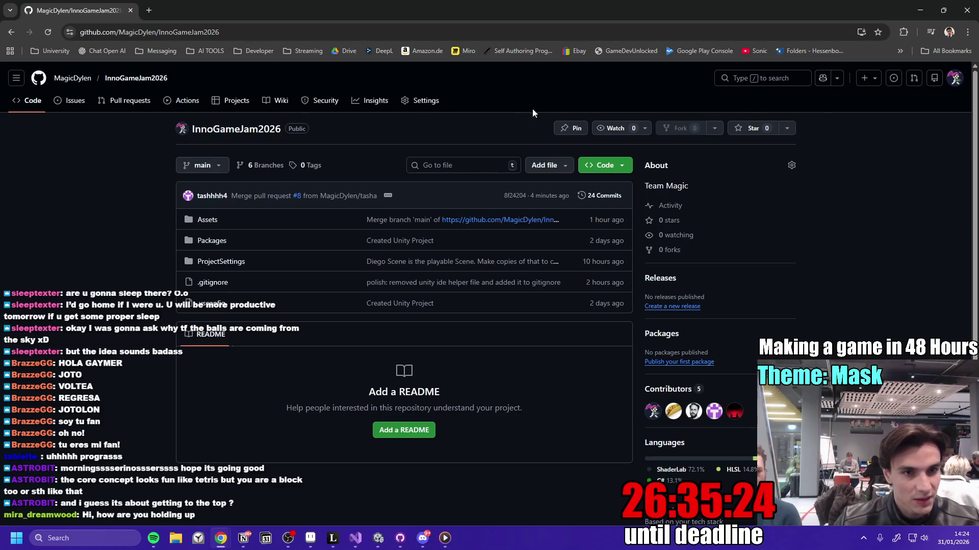
click(426, 101)
scroll(390, 339, down, 1)
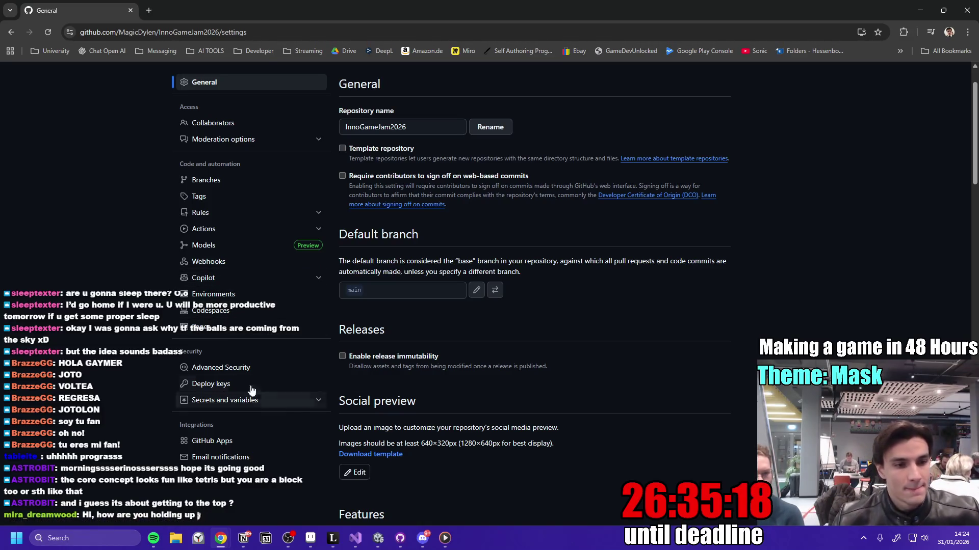
scroll(136, 235, down, 1)
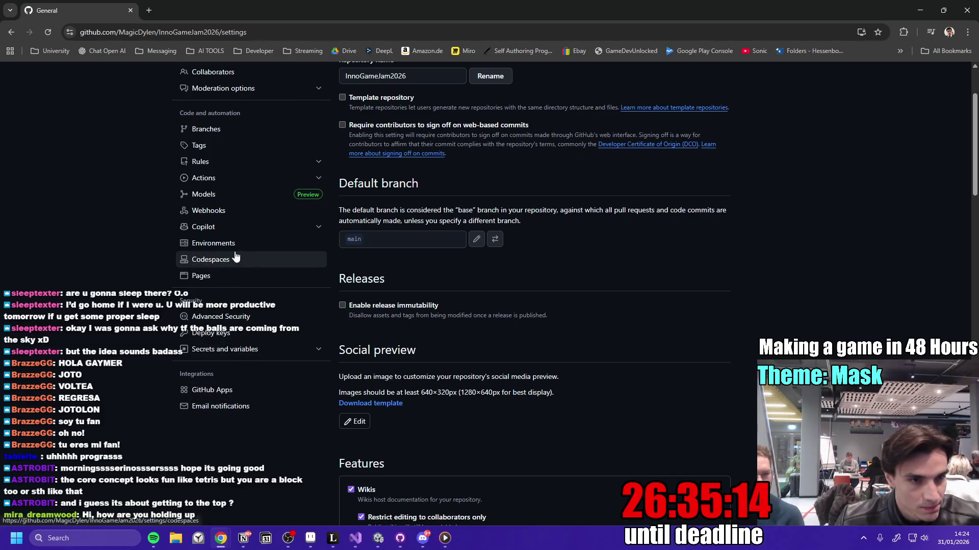
scroll(246, 211, up, 1)
- Browse Rules > Rulesets and Collaborators, ending on the Branches protection settings
click(249, 218)
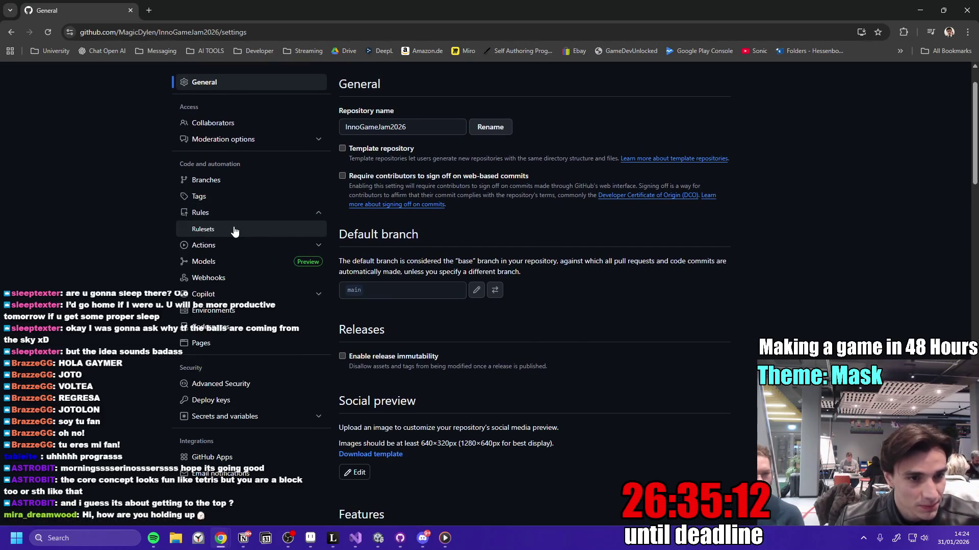
click(235, 228)
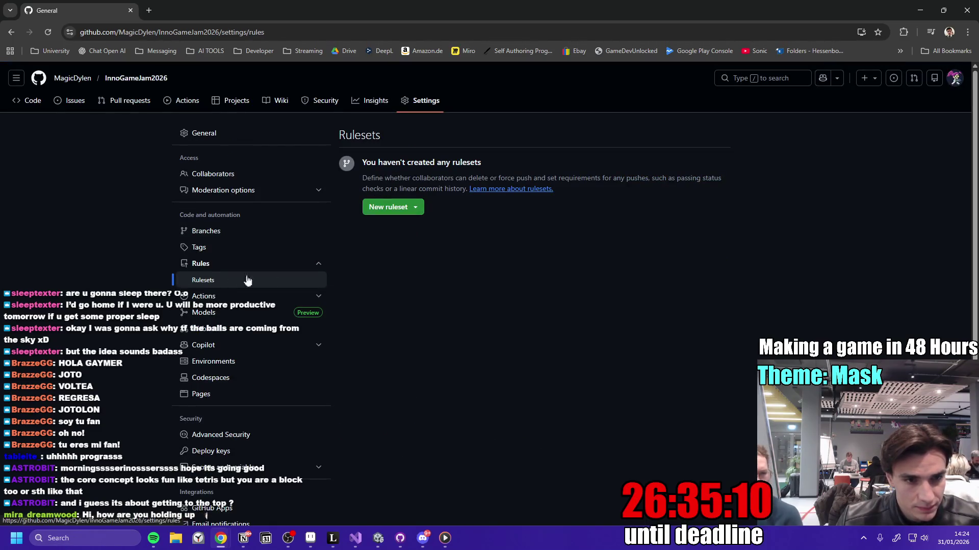
click(279, 174)
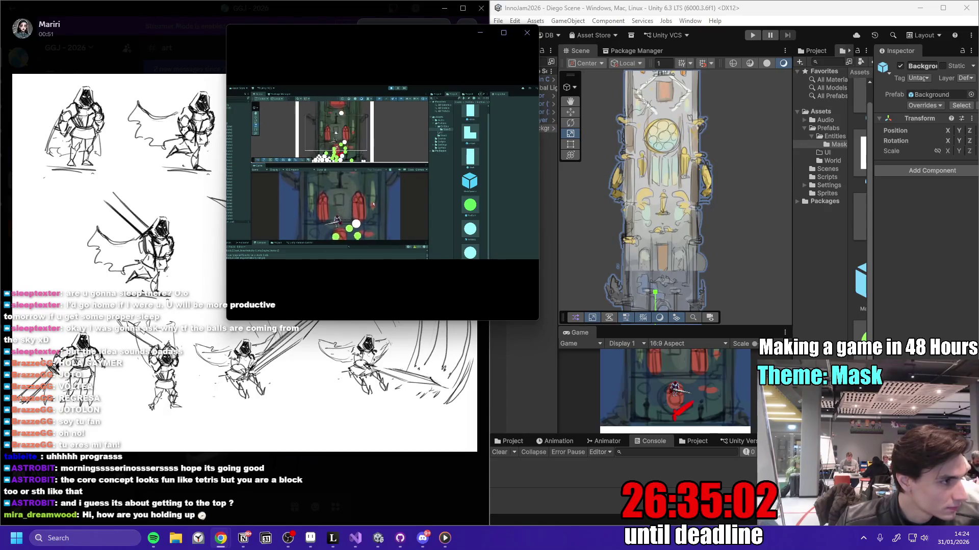
key(alt+Tab)
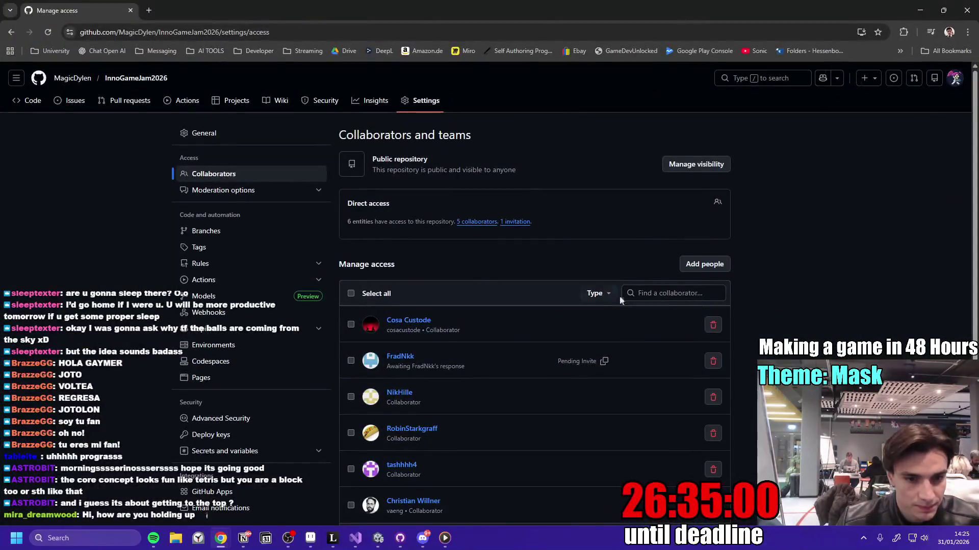
scroll(642, 301, down, 2)
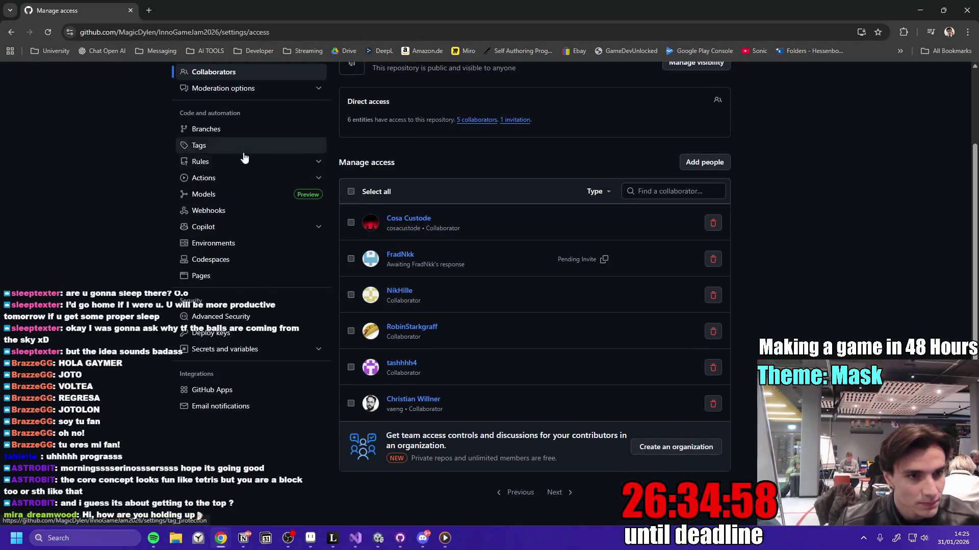
scroll(782, 332, down, 1)
scroll(782, 333, up, 3)
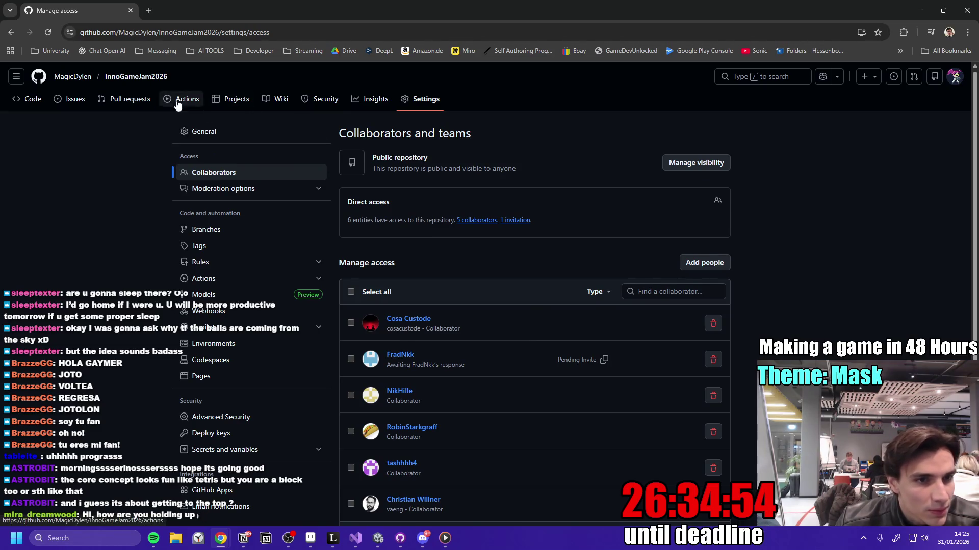
click(229, 230)
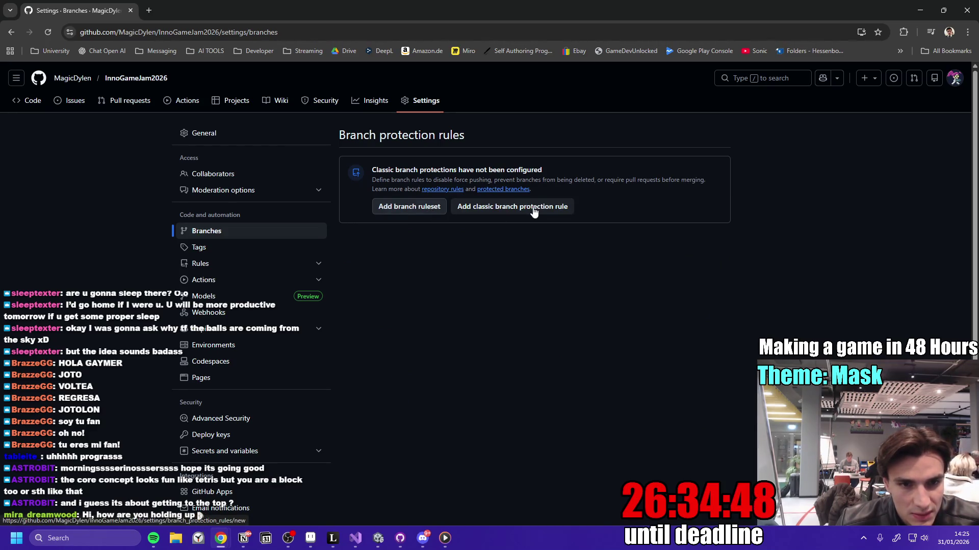
click(431, 209)
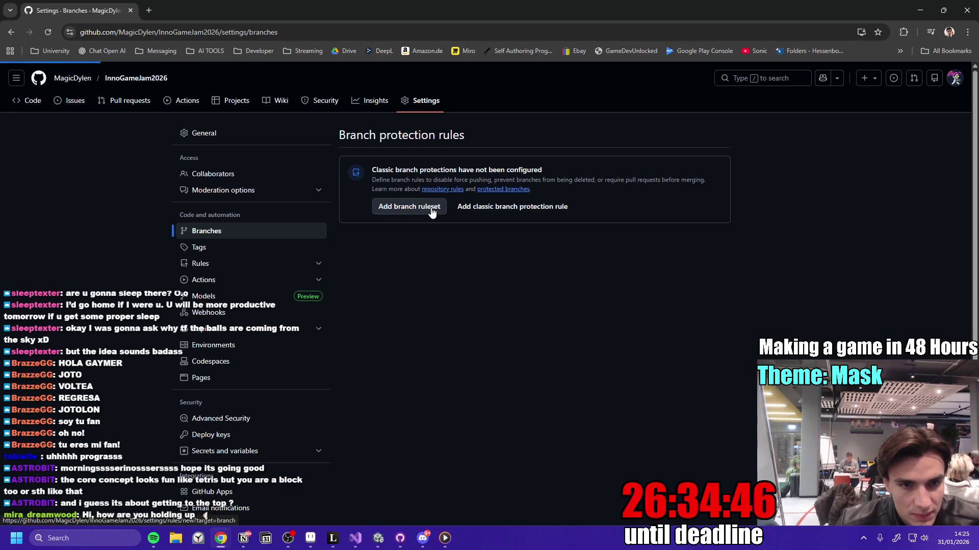
text(Gamejam)
scroll(491, 258, down, 2)
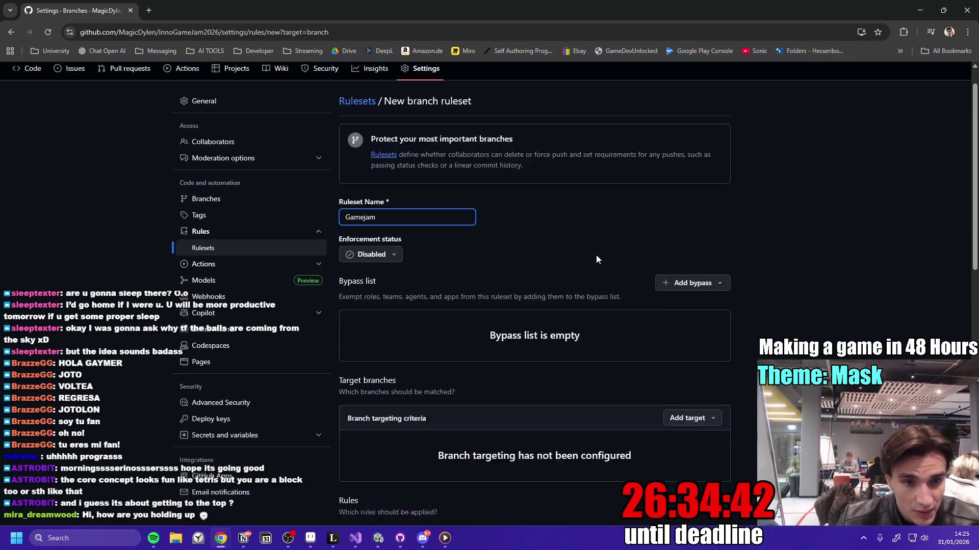
scroll(521, 311, down, 2)
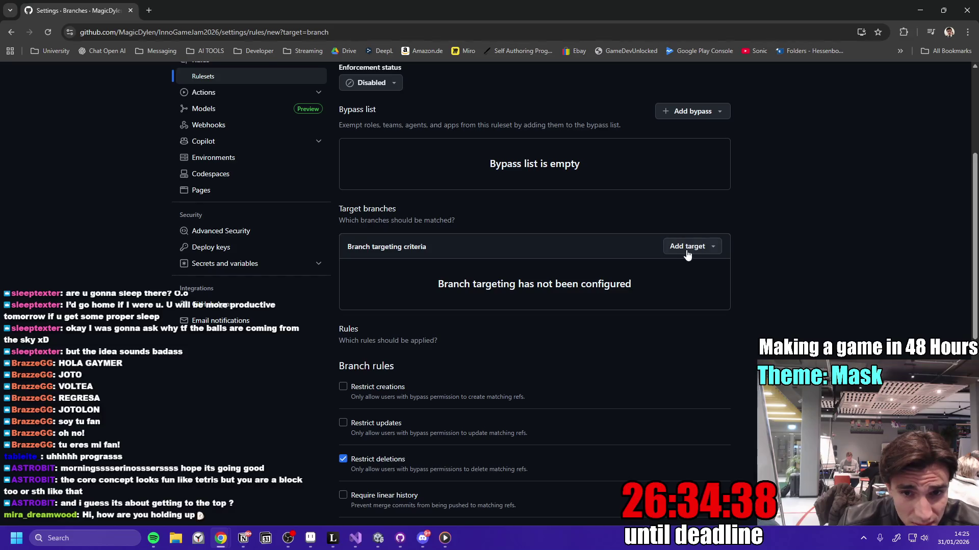
click(687, 249)
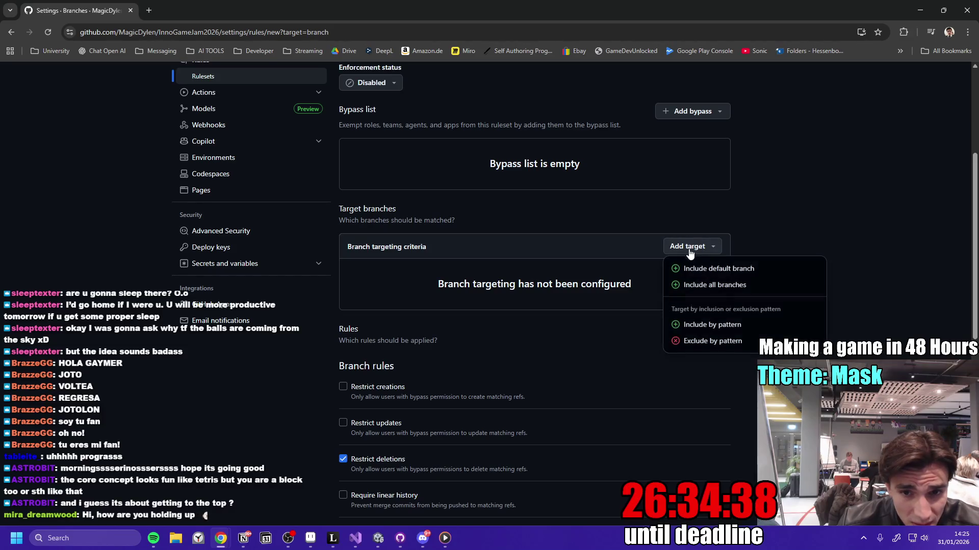
click(758, 288)
scroll(723, 229, up, 1)
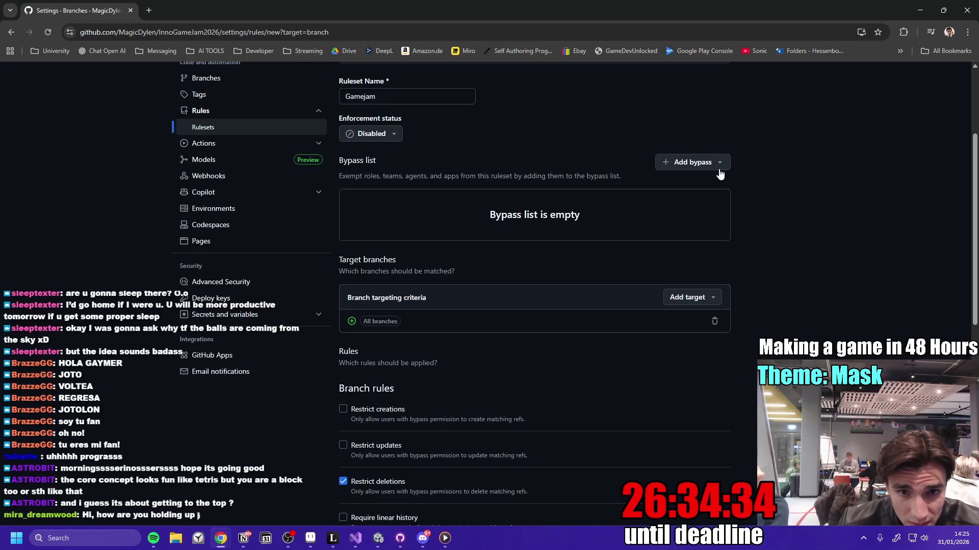
scroll(535, 273, down, 2)
scroll(392, 275, down, 1)
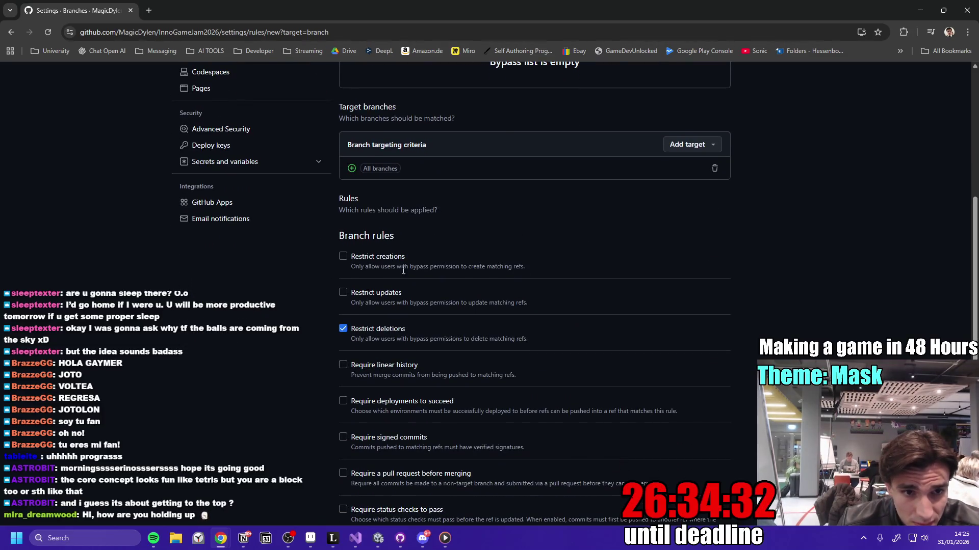
scroll(543, 235, down, 2)
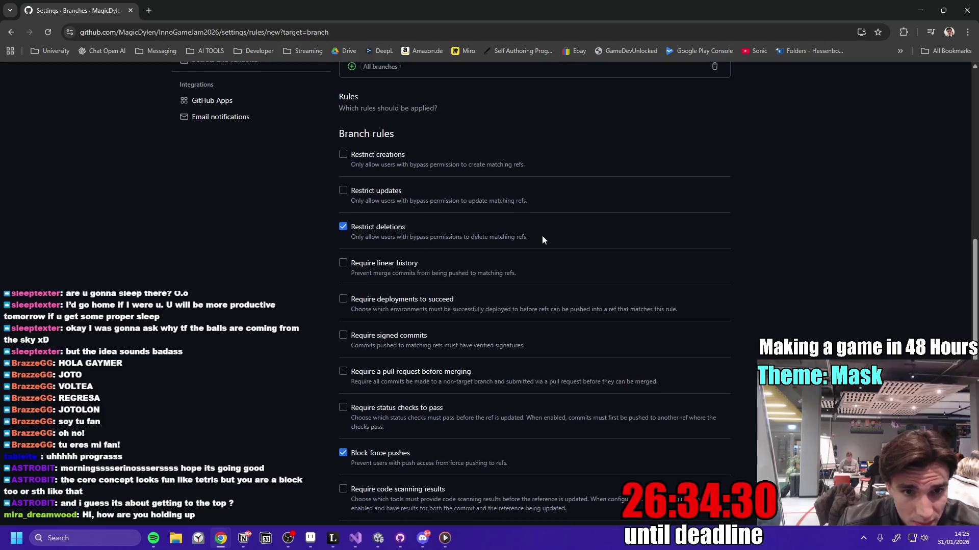
scroll(511, 234, up, 1)
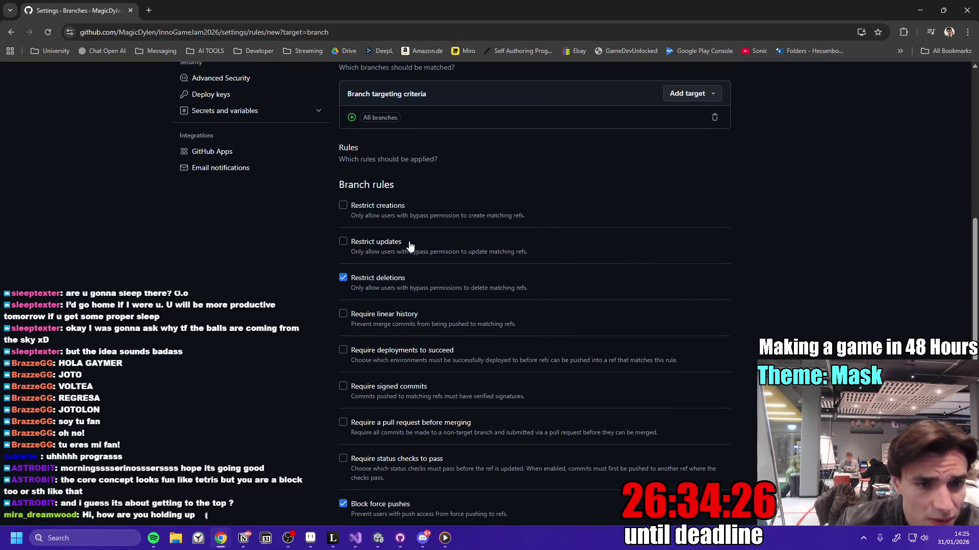
scroll(458, 359, down, 2)
scroll(426, 354, up, 1)
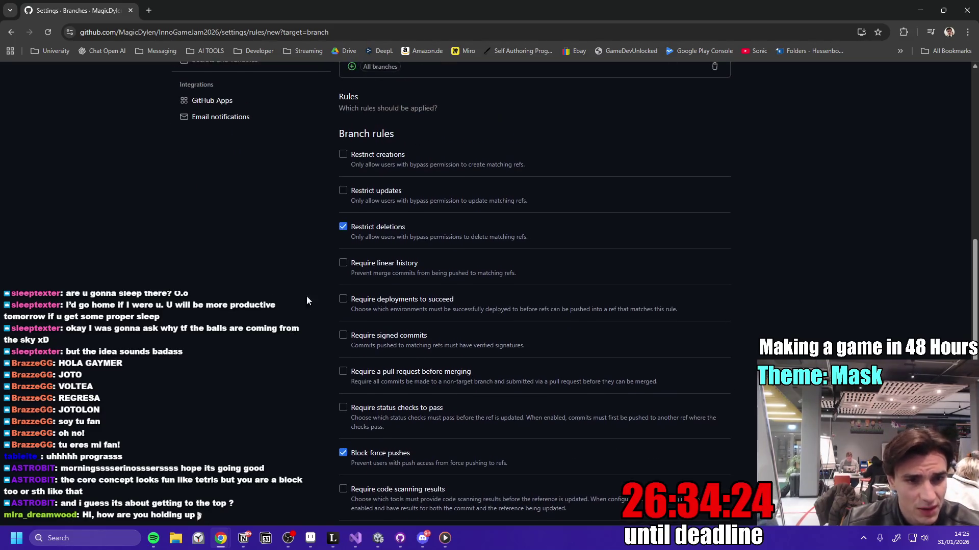
scroll(300, 218, up, 5)
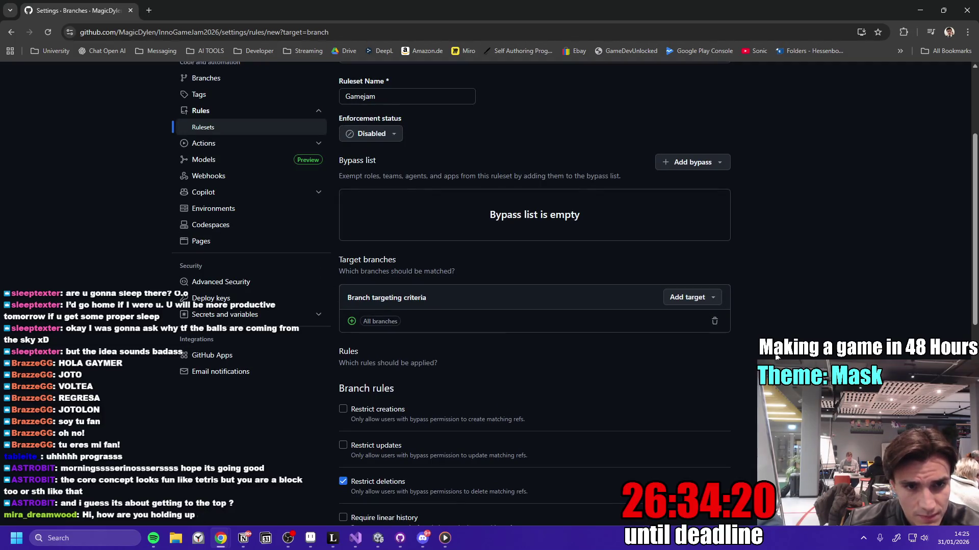
scroll(780, 357, up, 1)
scroll(780, 357, down, 2)
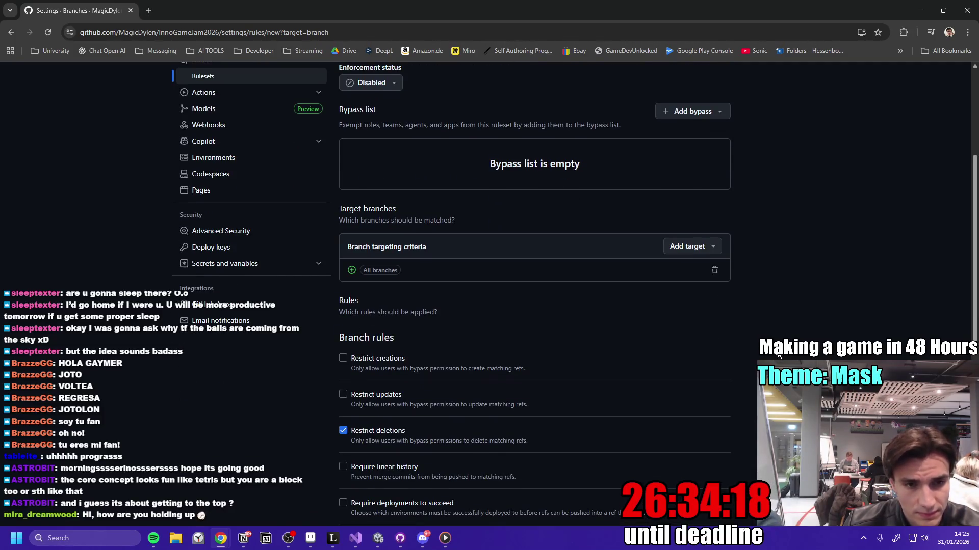
scroll(752, 347, down, 3)
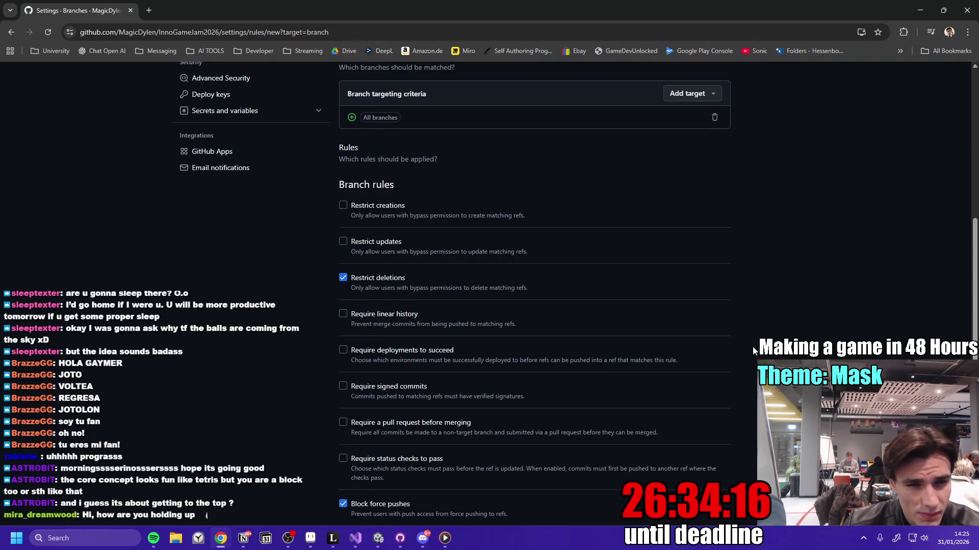
scroll(753, 347, up, 2)
click(714, 219)
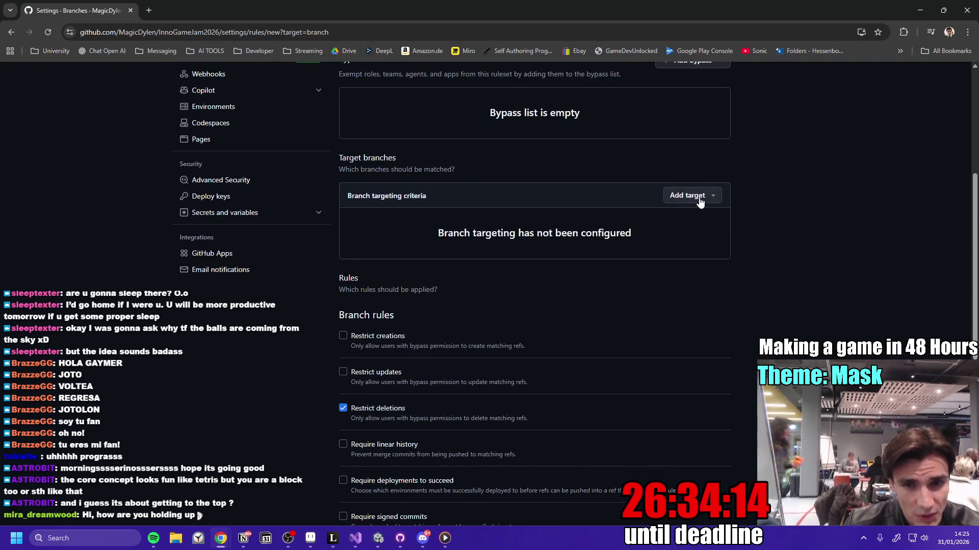
click(700, 199)
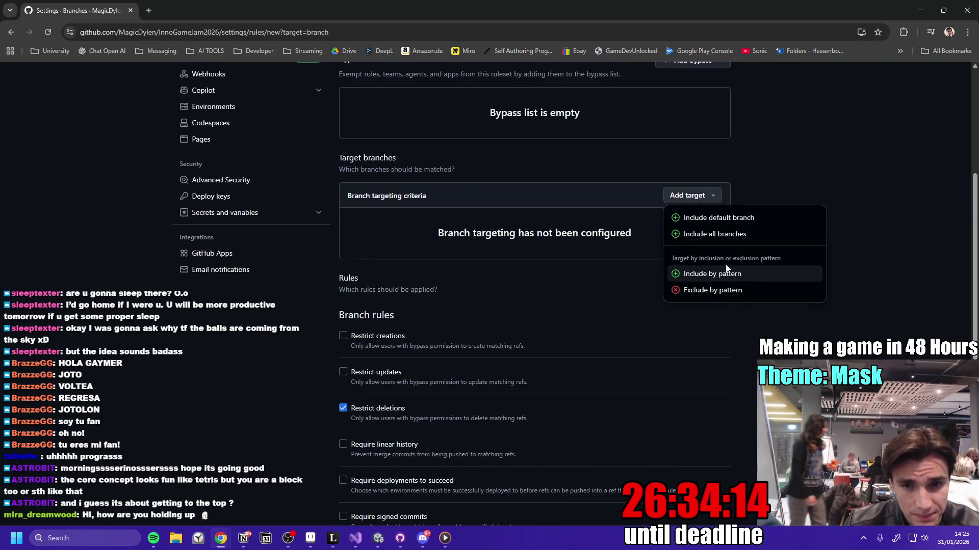
click(748, 218)
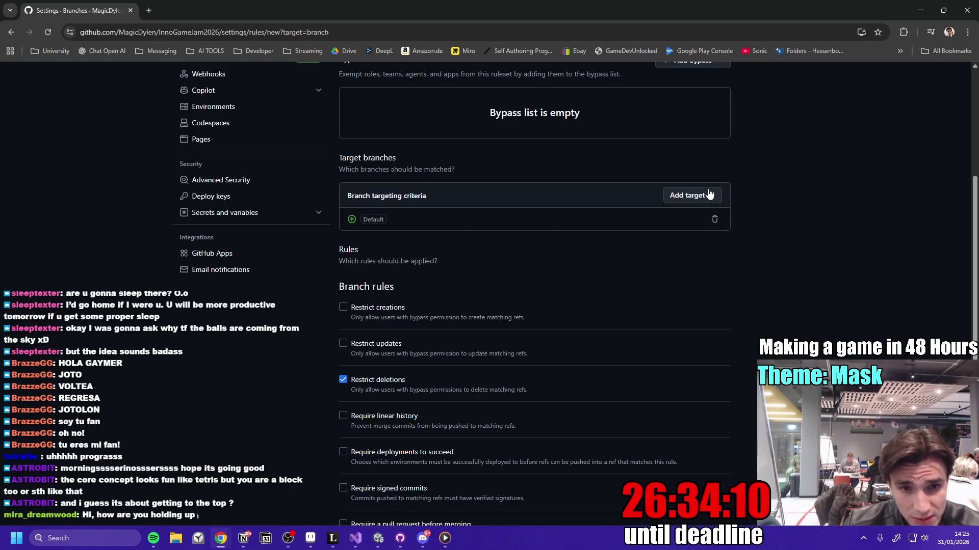
scroll(564, 305, down, 2)
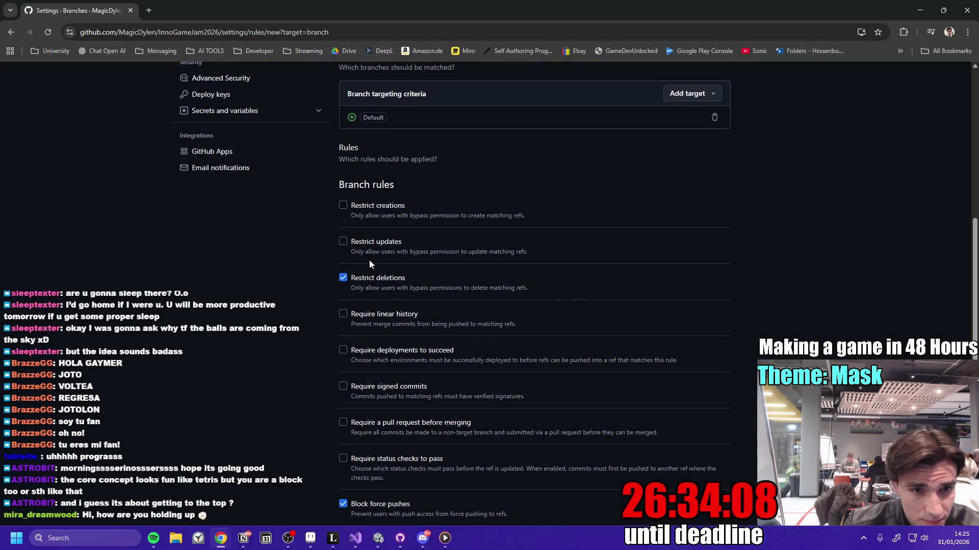
scroll(317, 255, down, 1)
scroll(293, 270, down, 4)
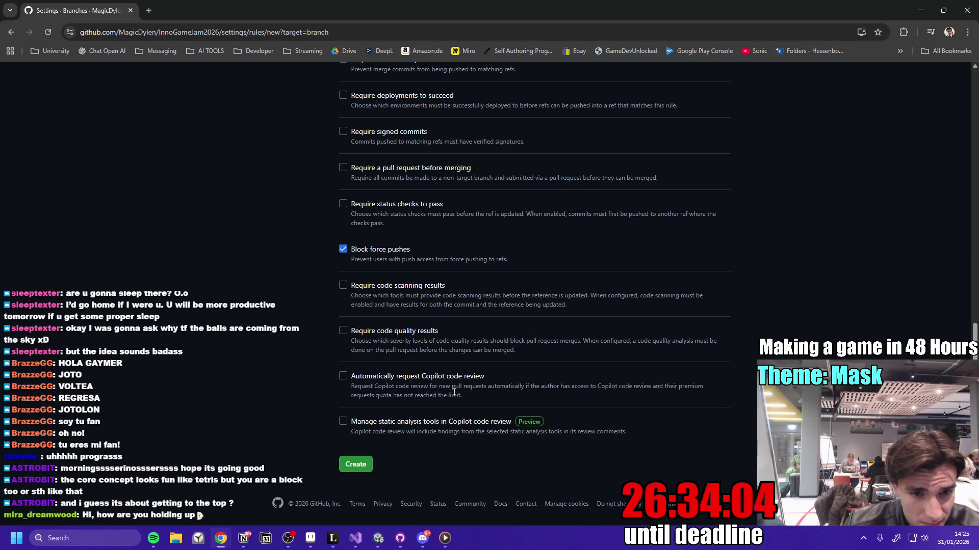
scroll(432, 403, down, 1)
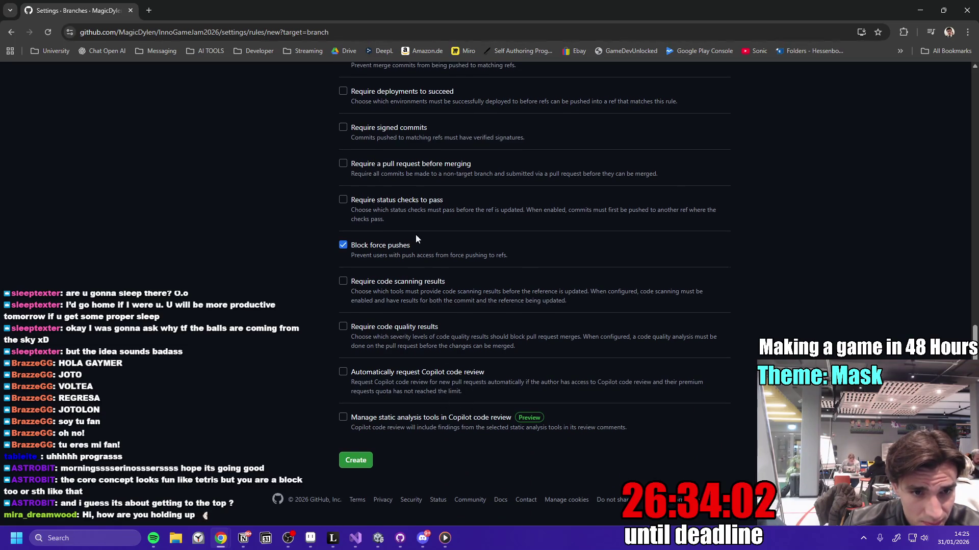
scroll(292, 311, up, 1)
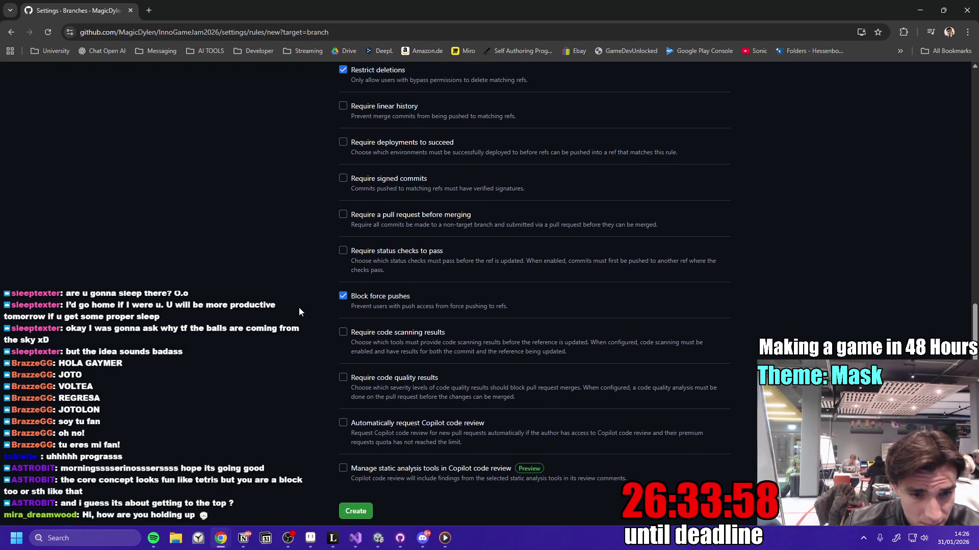
scroll(299, 308, down, 1)
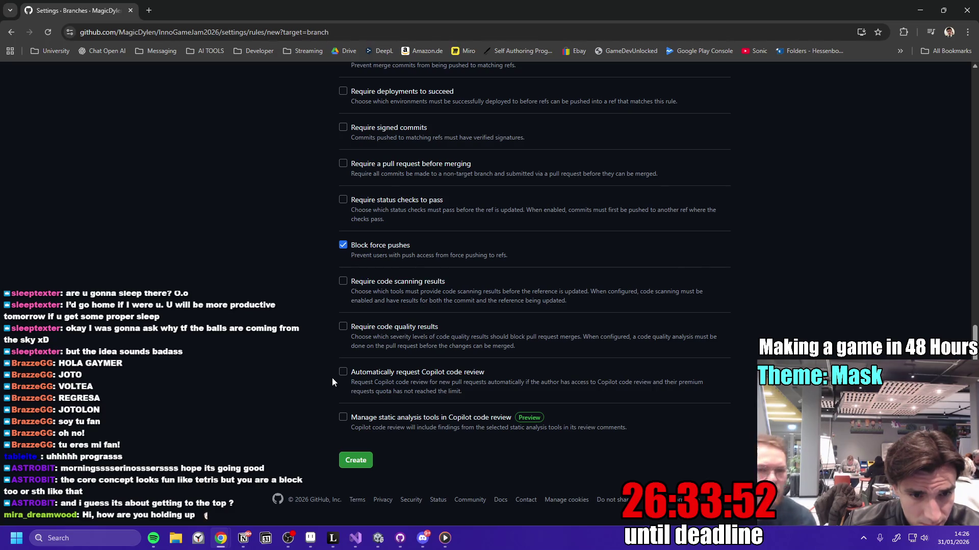
scroll(333, 379, up, 5)
scroll(293, 375, up, 1)
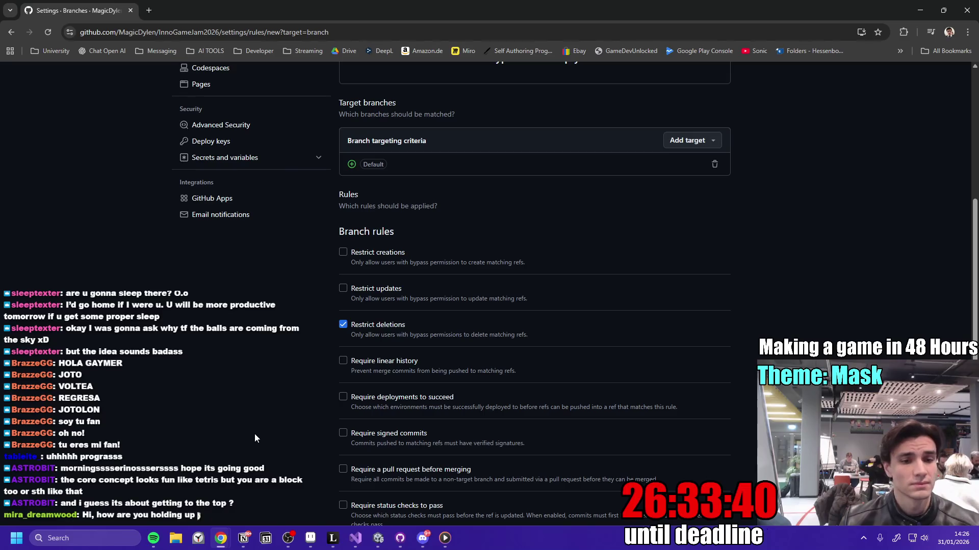
scroll(298, 407, down, 1)
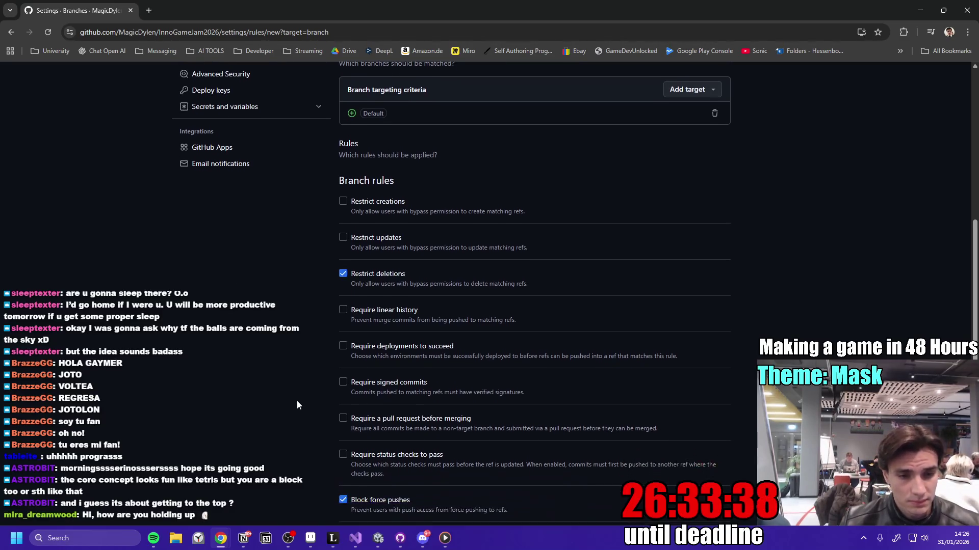
scroll(286, 375, down, 2)
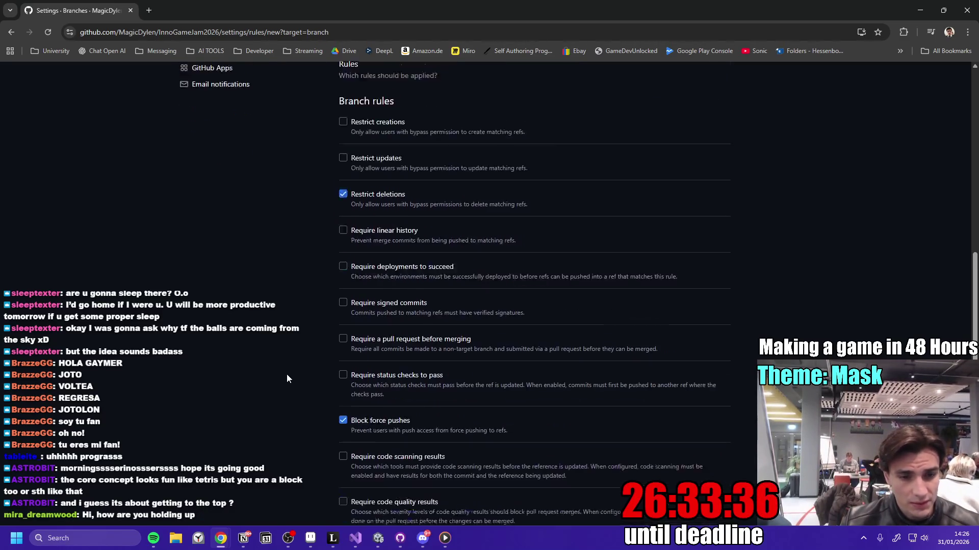
click(445, 539)
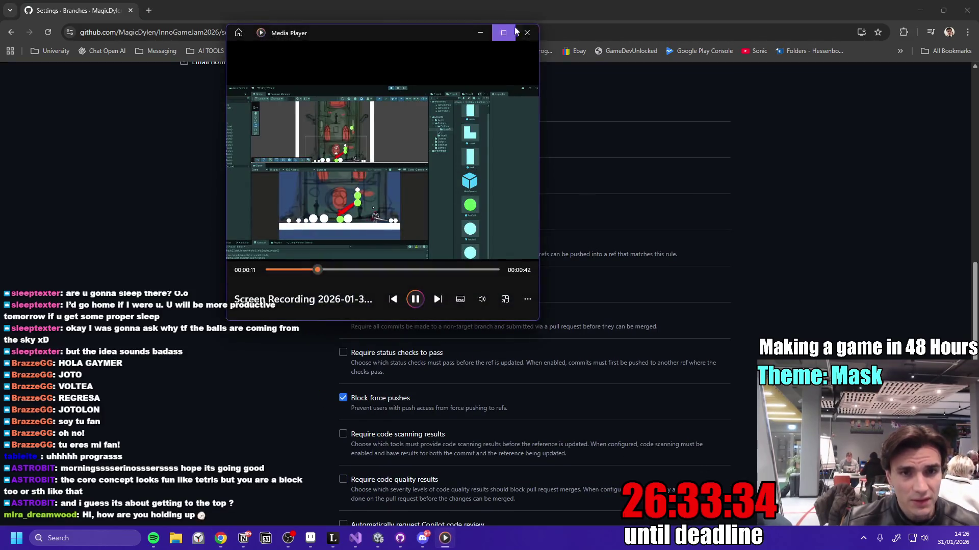
click(532, 30)
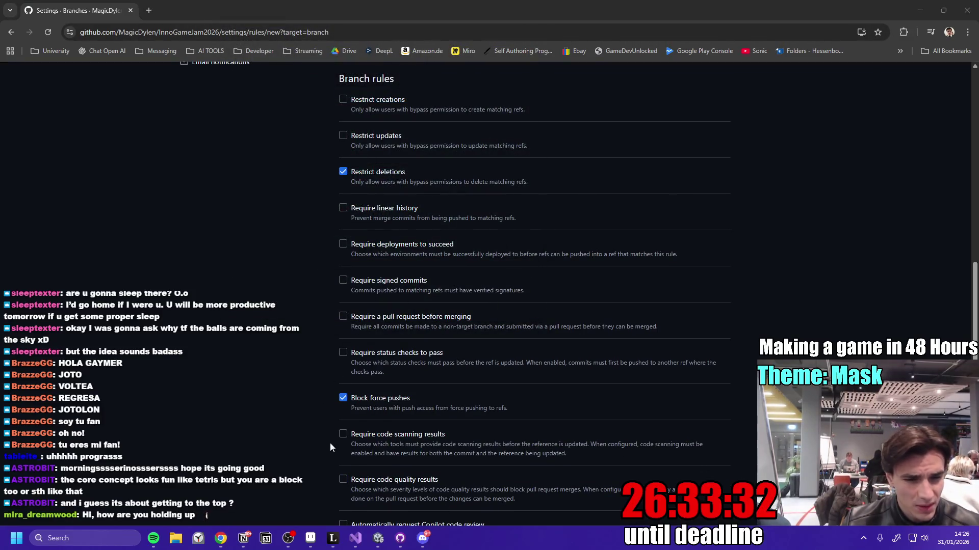
click(400, 540)
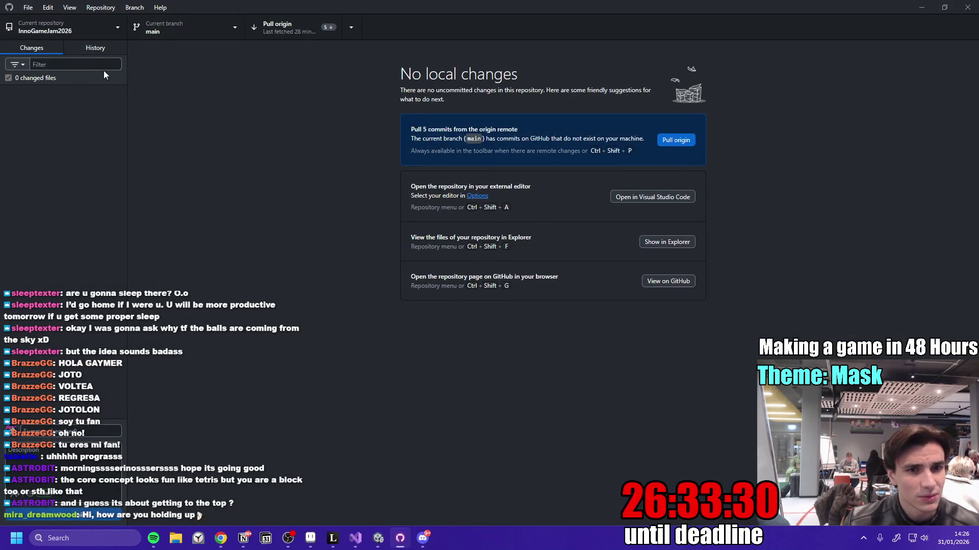
- Pull the 5 new commits from origin and widen the History list to read titles
click(287, 29)
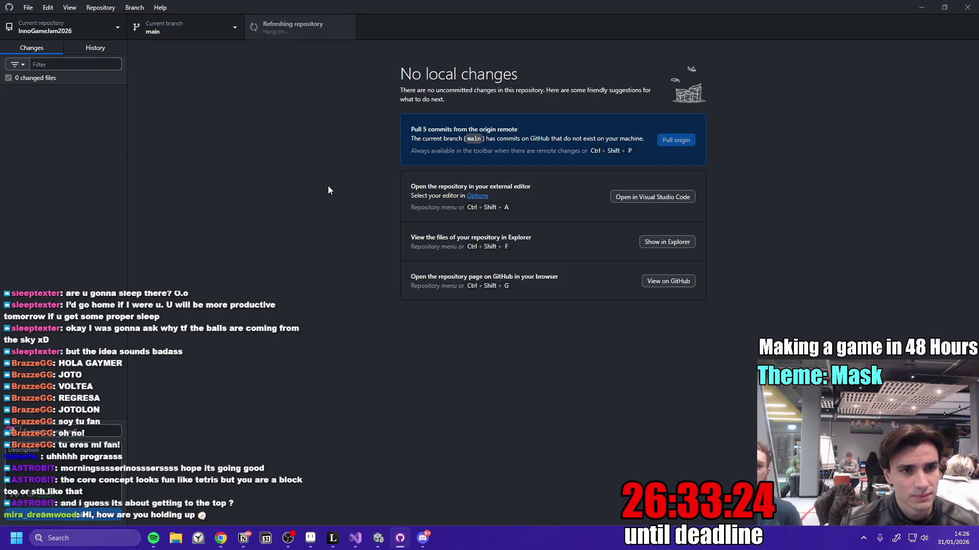
click(99, 48)
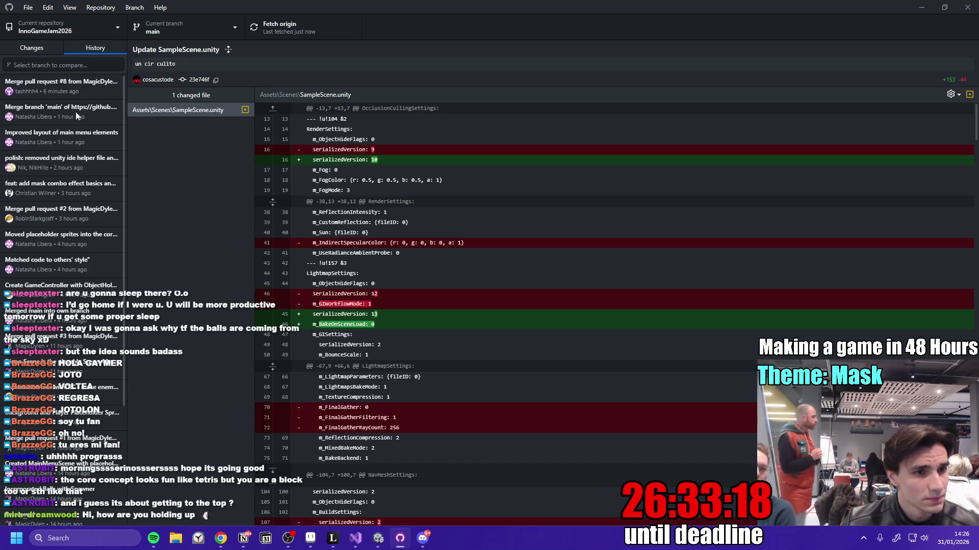
drag(128, 173, 216, 180)
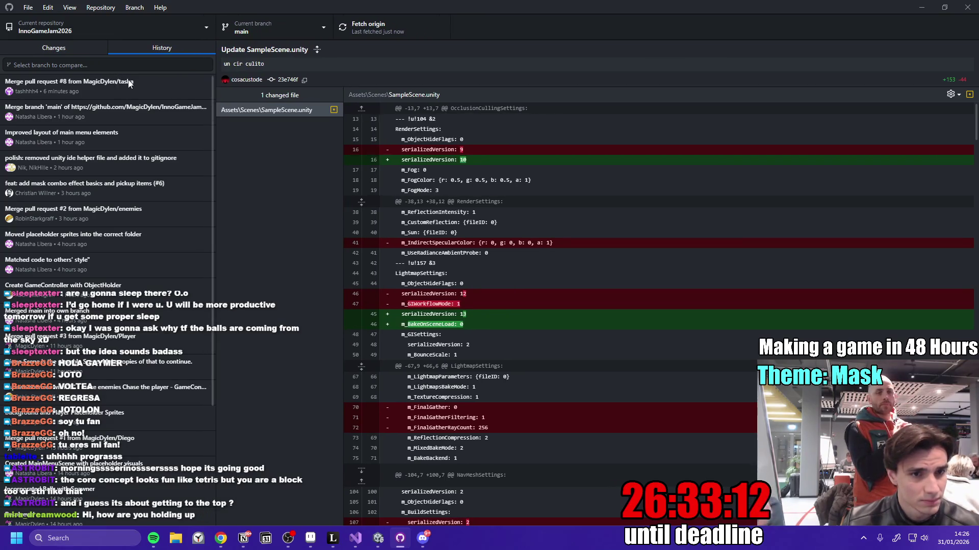
- Switch between Changes and History to confirm there are no uncommitted local changes
click(75, 47)
click(142, 47)
click(72, 47)
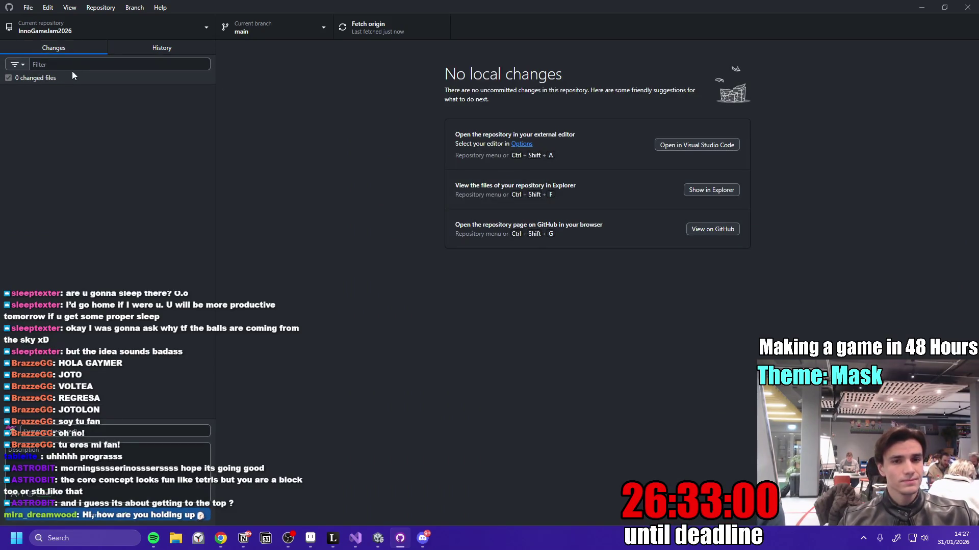
click(147, 45)
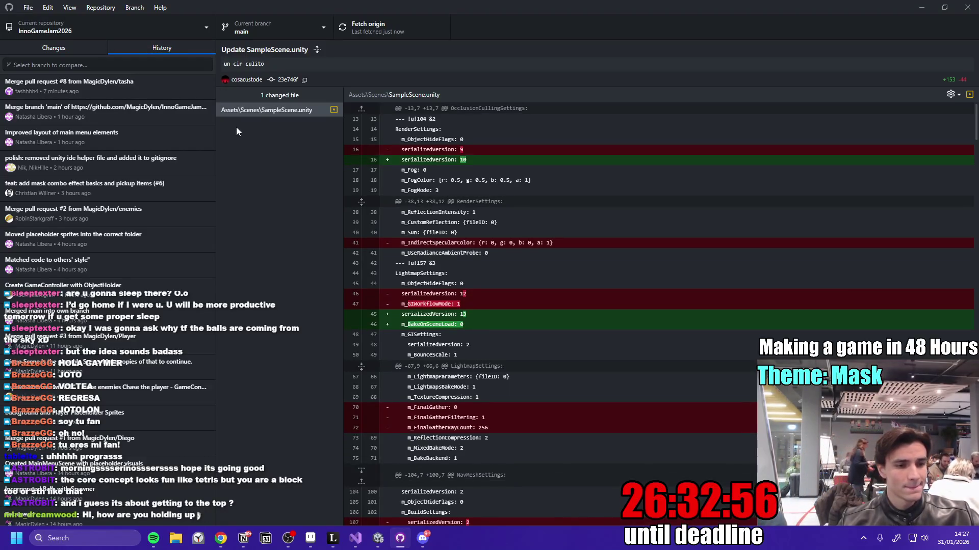
click(44, 48)
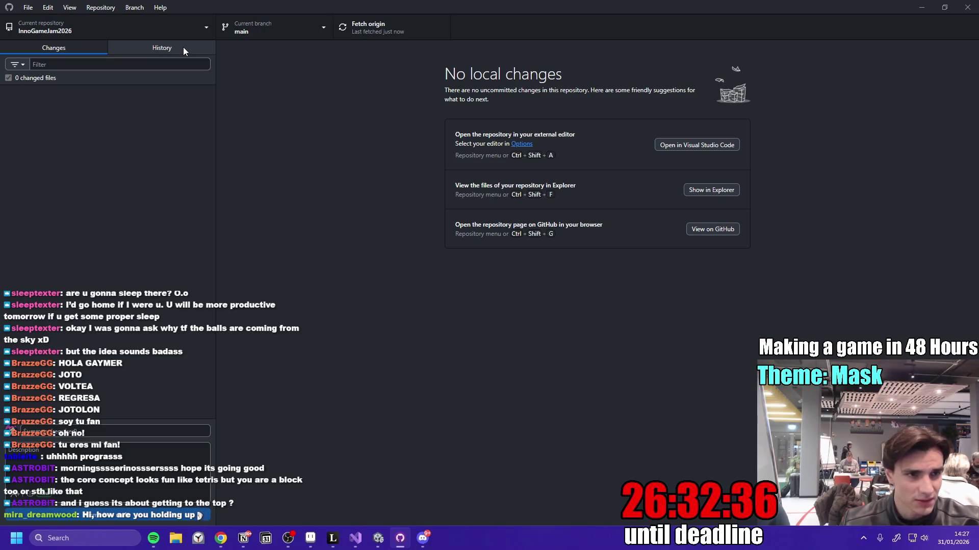
click(183, 47)
click(48, 50)
click(153, 48)
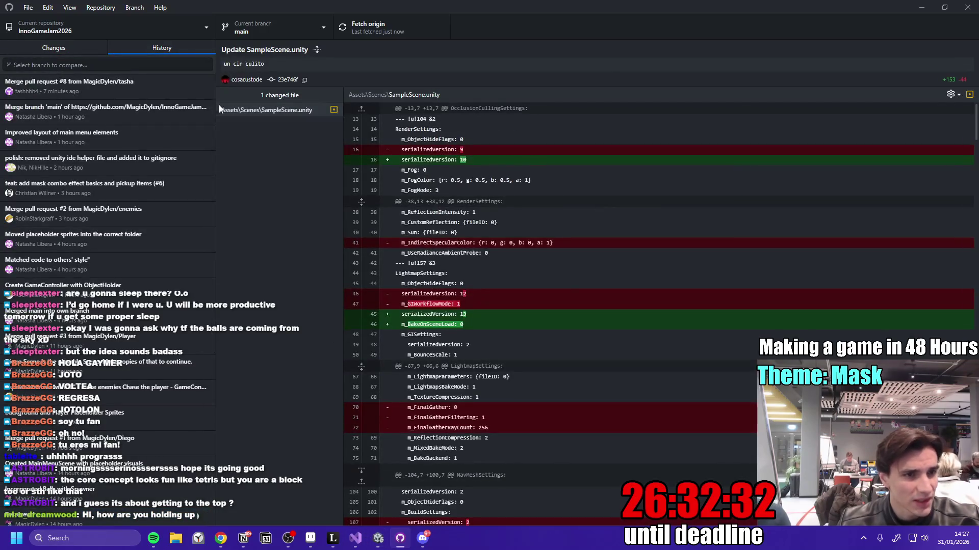
- Check the branch list and fetch origin, confirming main has no local changes
click(319, 31)
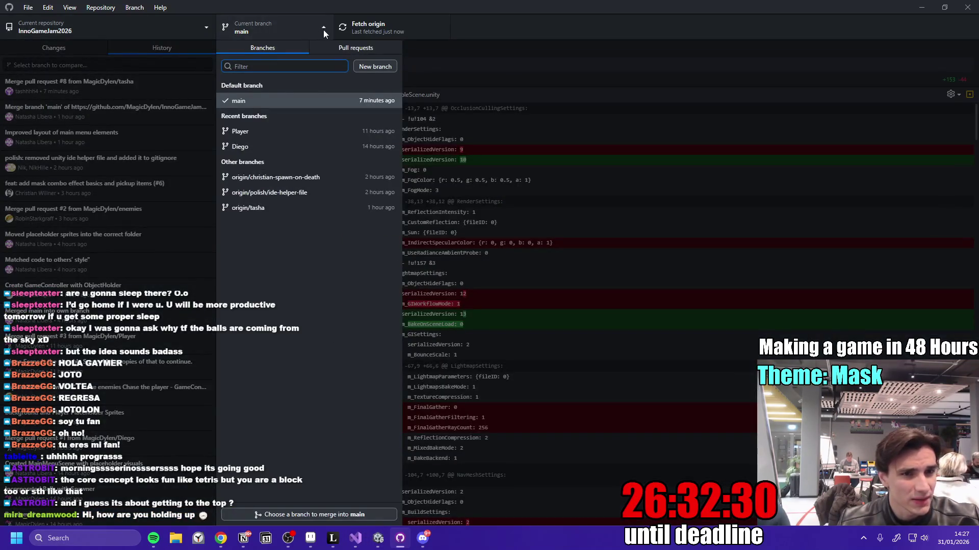
click(323, 30)
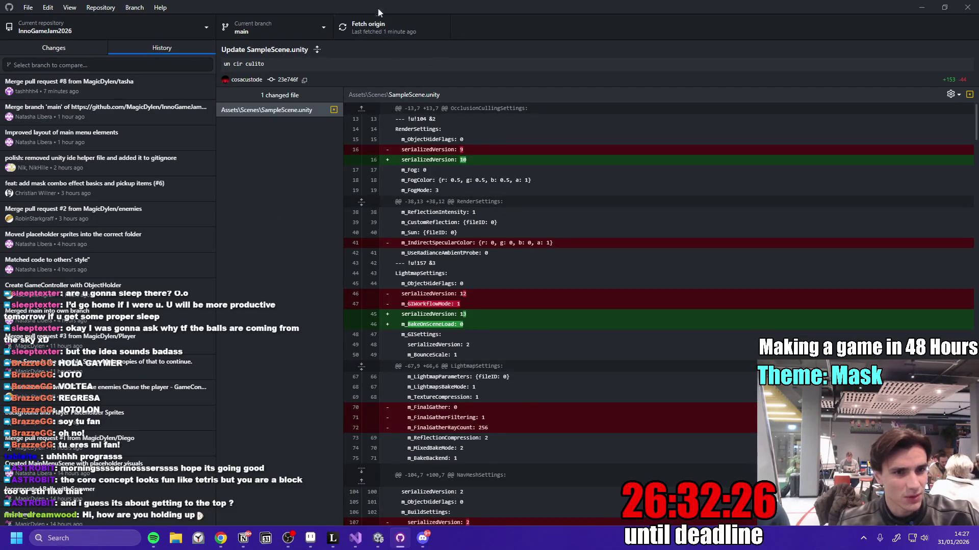
click(399, 29)
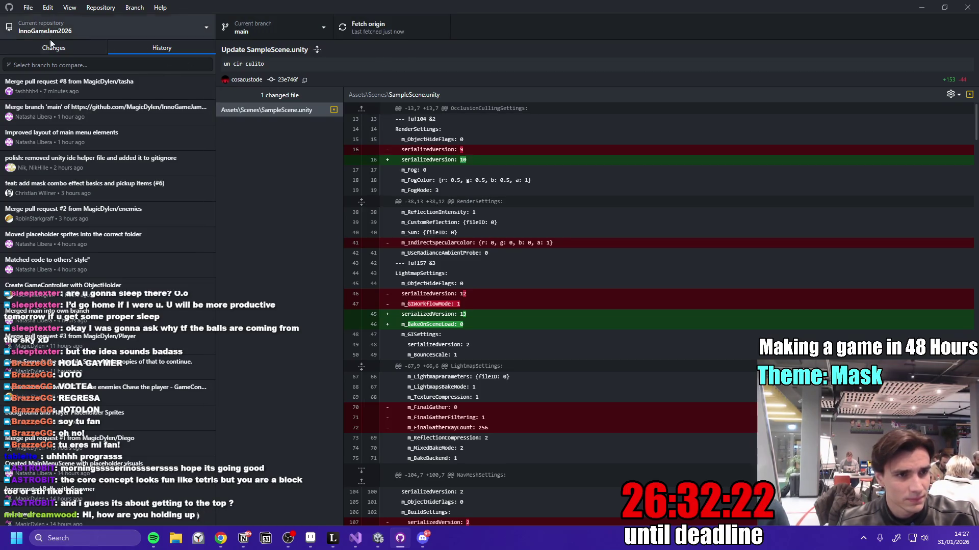
click(74, 48)
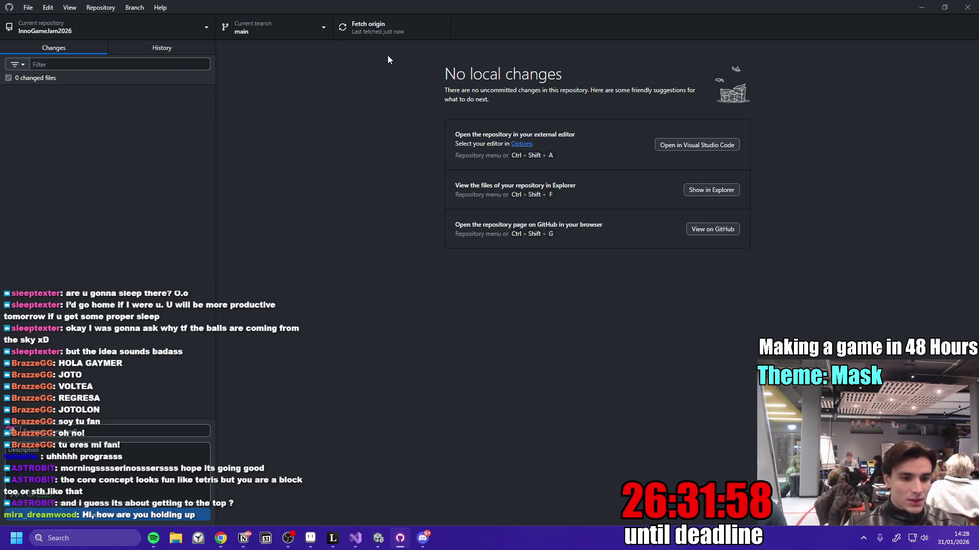
- Return to the Gamejam ruleset page, then leave it unsaved for the Collaborators settings
mouse_move(221, 538)
click(261, 486)
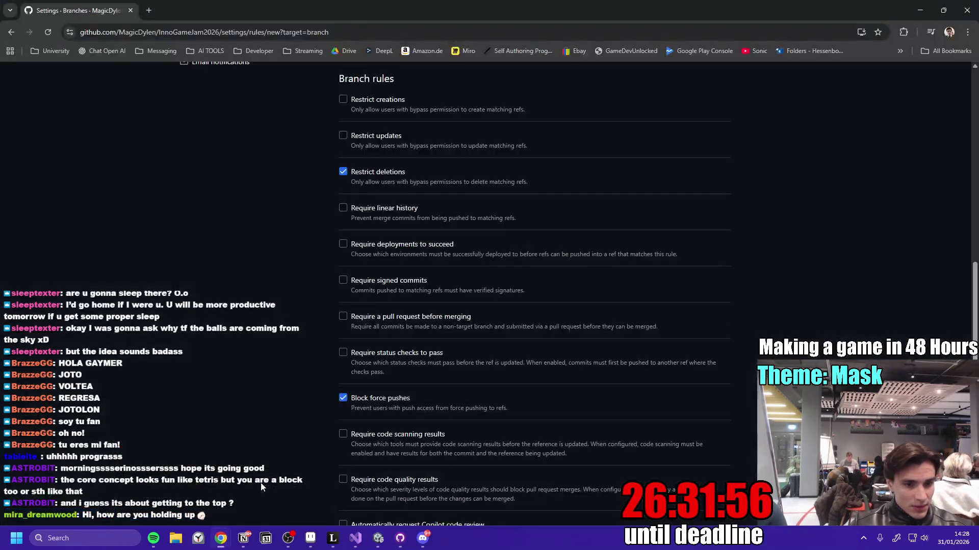
scroll(288, 387, down, 3)
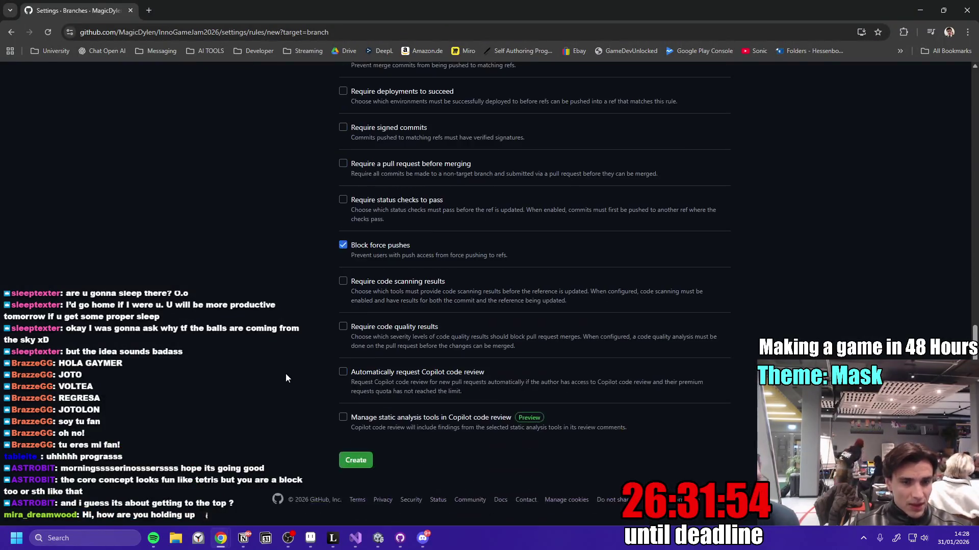
scroll(286, 362, up, 10)
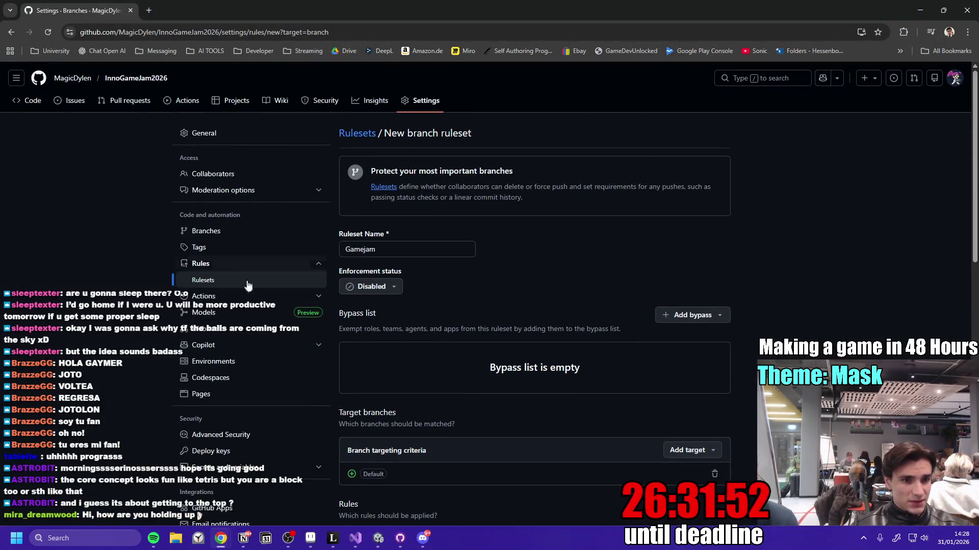
scroll(469, 270, down, 5)
scroll(499, 281, up, 5)
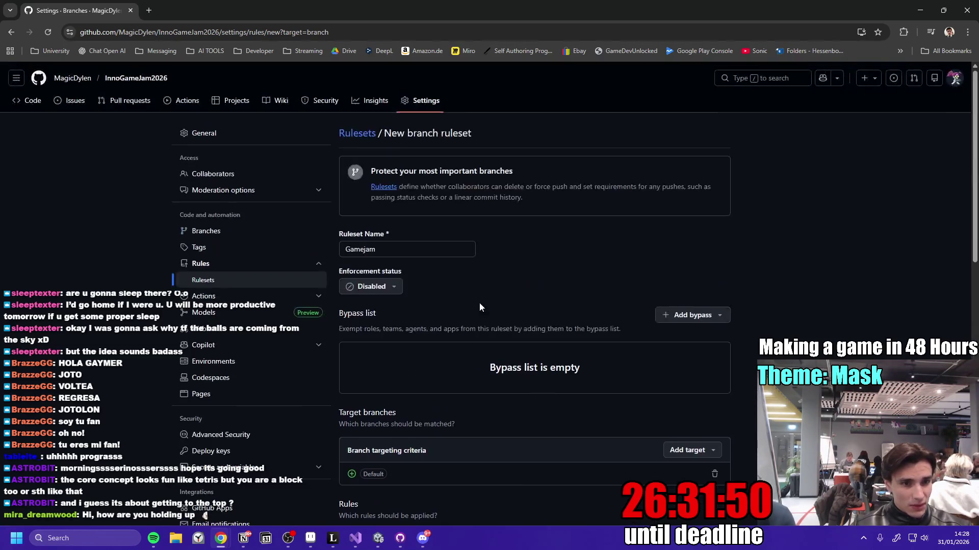
scroll(807, 302, down, 10)
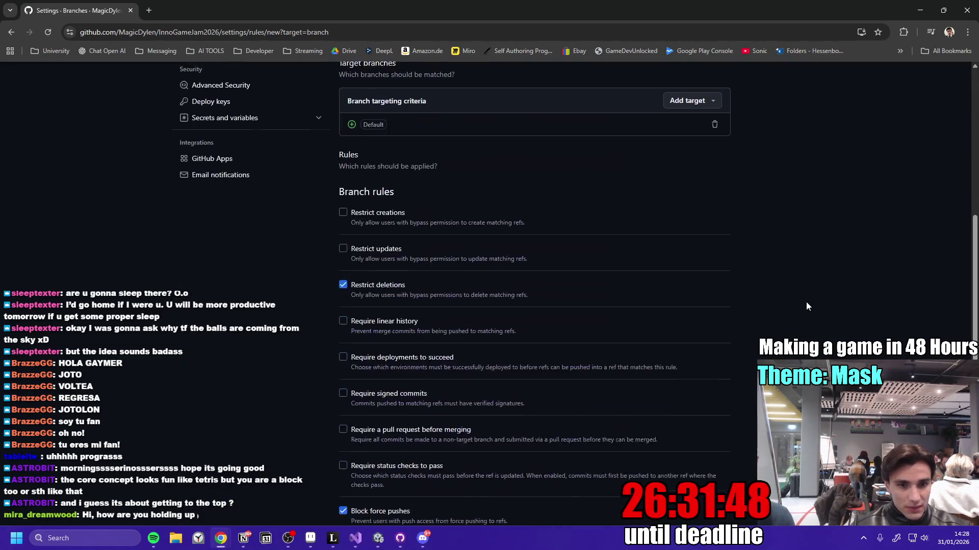
scroll(704, 363, up, 10)
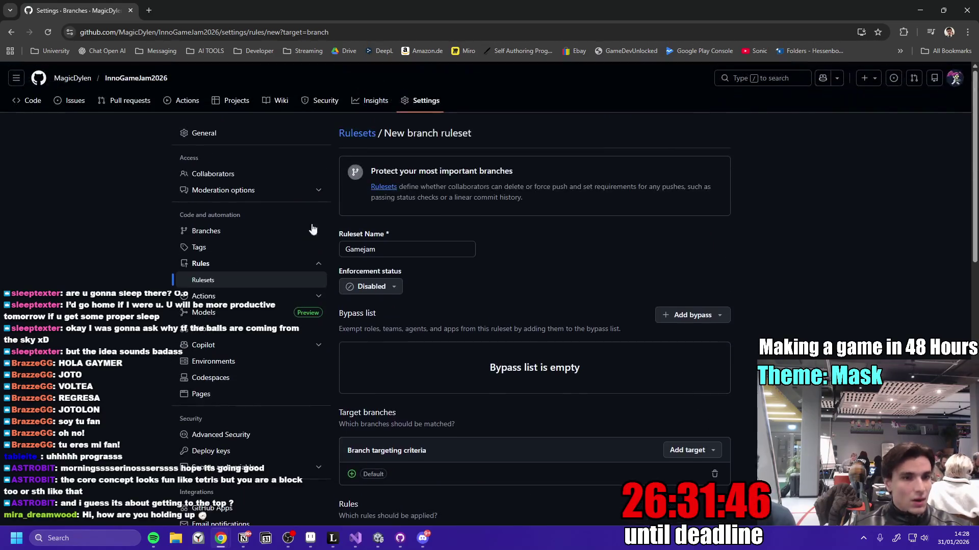
click(223, 182)
click(544, 102)
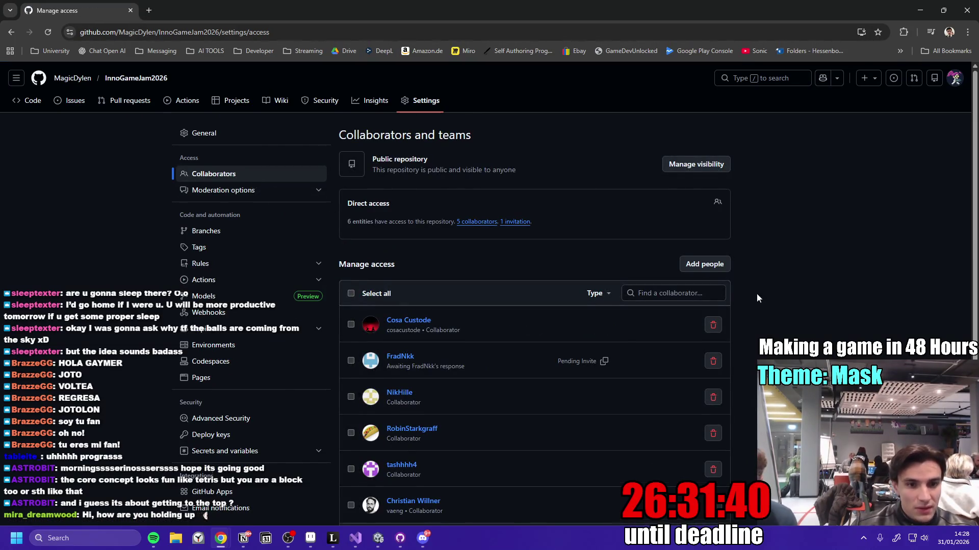
- View a collaborator's profile page and return to the repository access list
scroll(438, 332, down, 3)
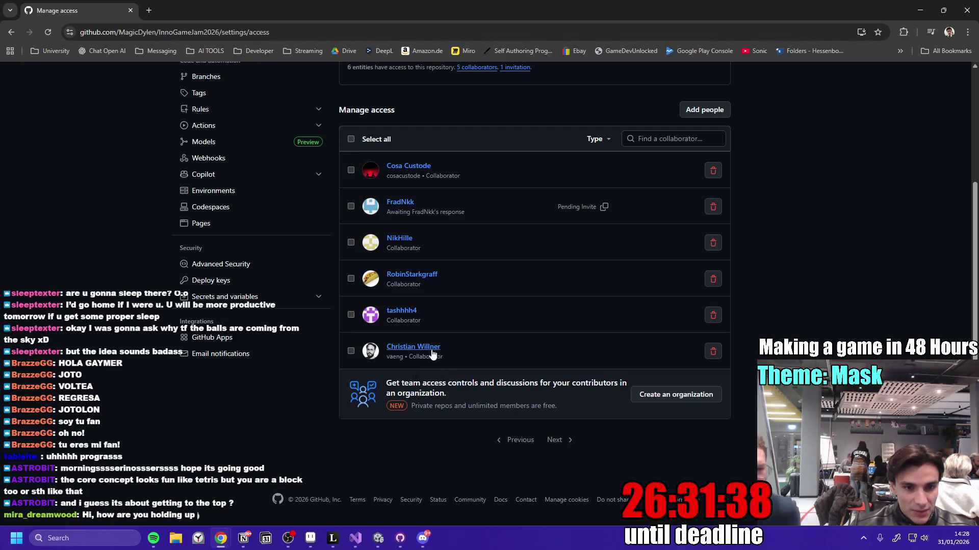
click(400, 240)
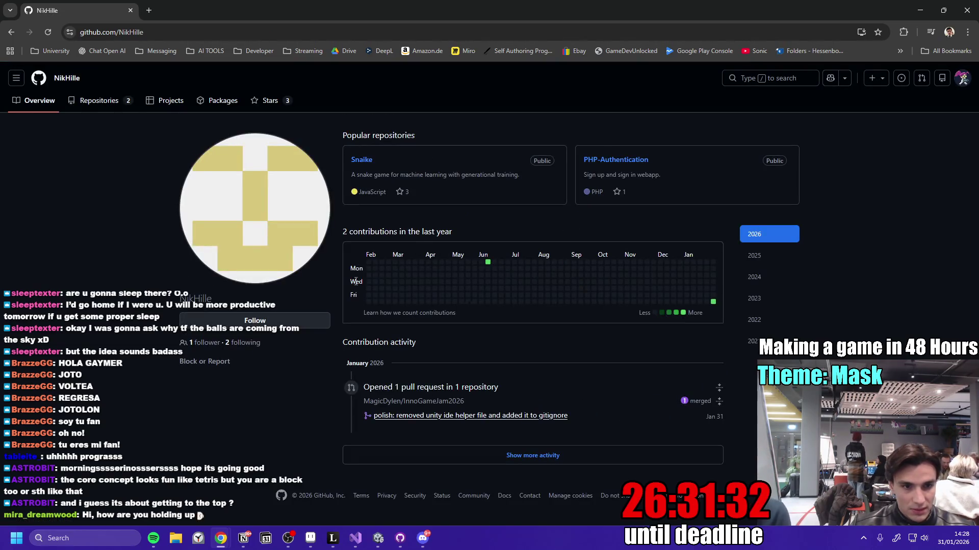
click(11, 32)
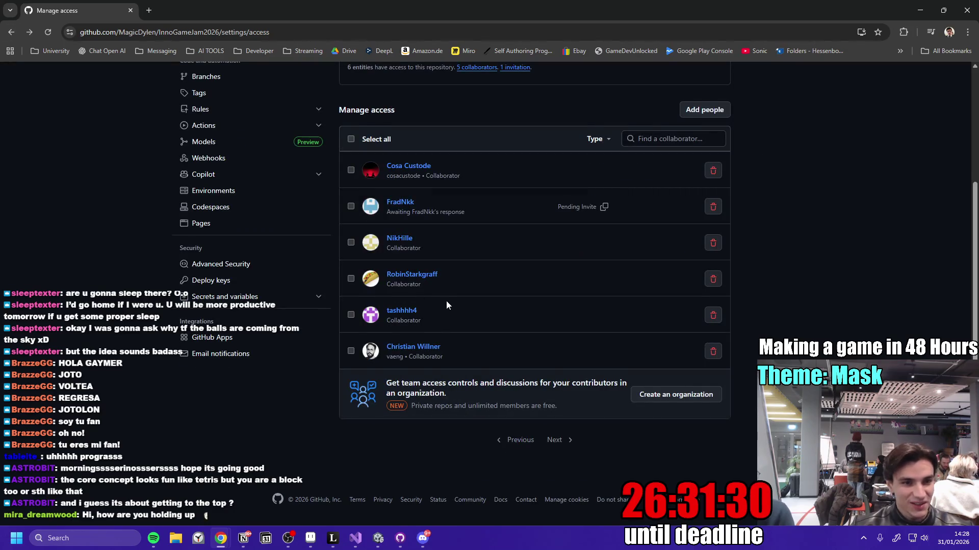
scroll(446, 300, up, 2)
scroll(499, 290, down, 1)
scroll(584, 267, up, 2)
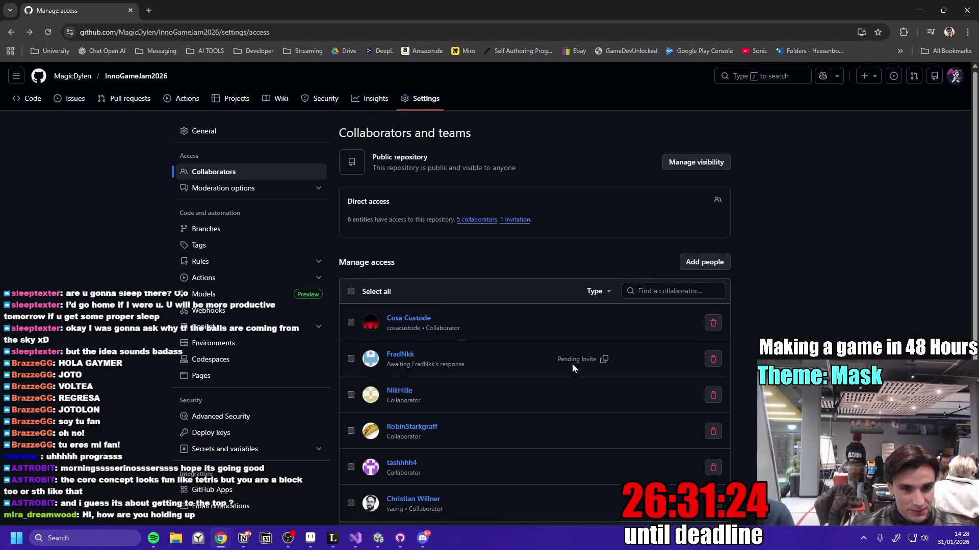
scroll(572, 365, down, 2)
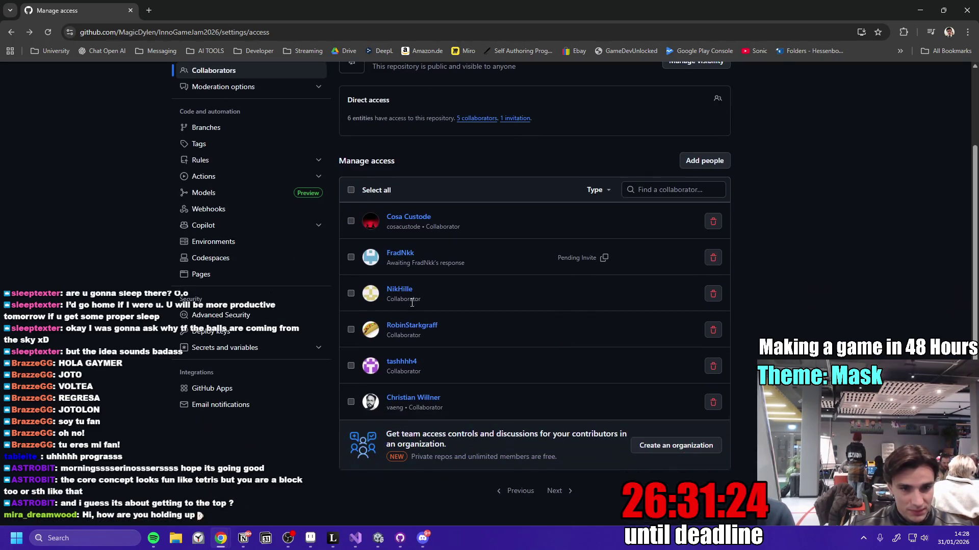
- Tick a collaborator's checkbox, check their profile, and return to the collaborator settings
click(350, 294)
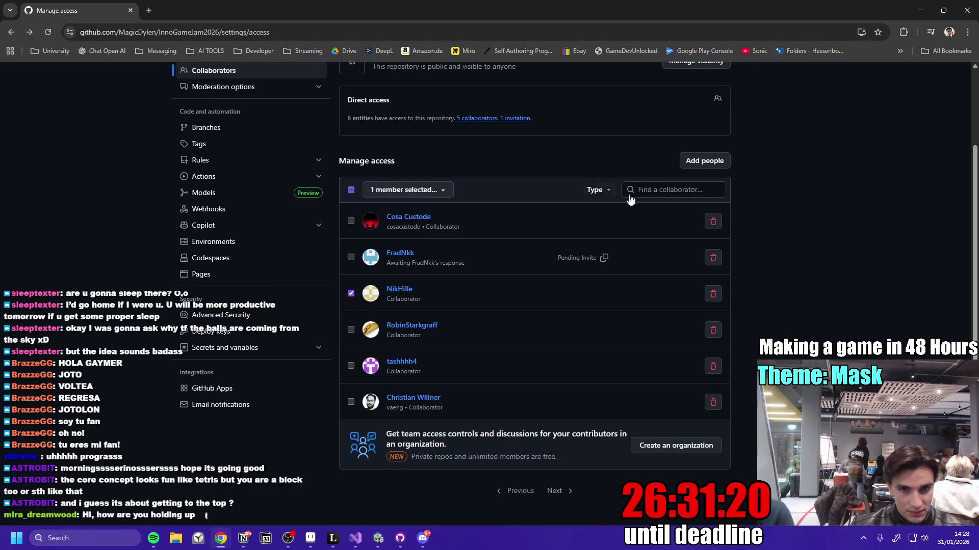
scroll(543, 353, up, 1)
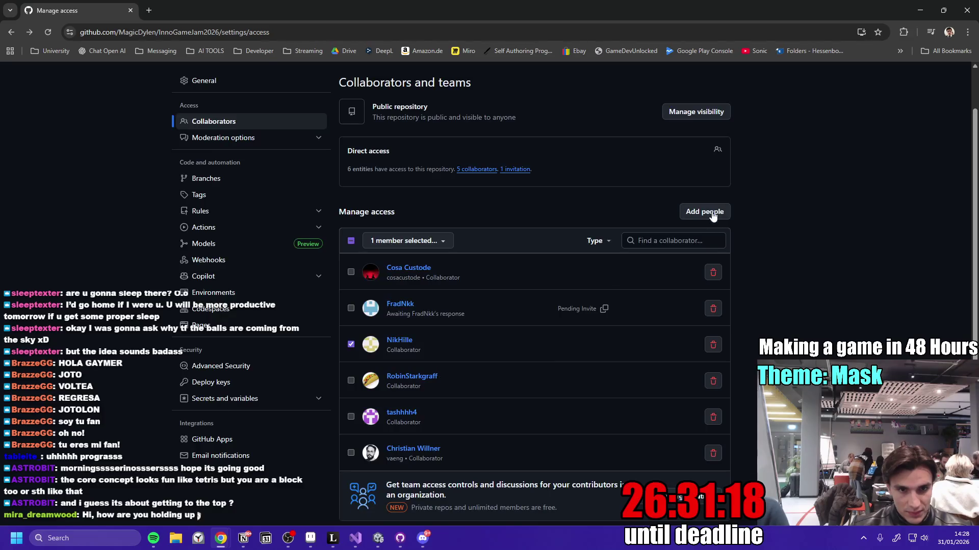
click(399, 341)
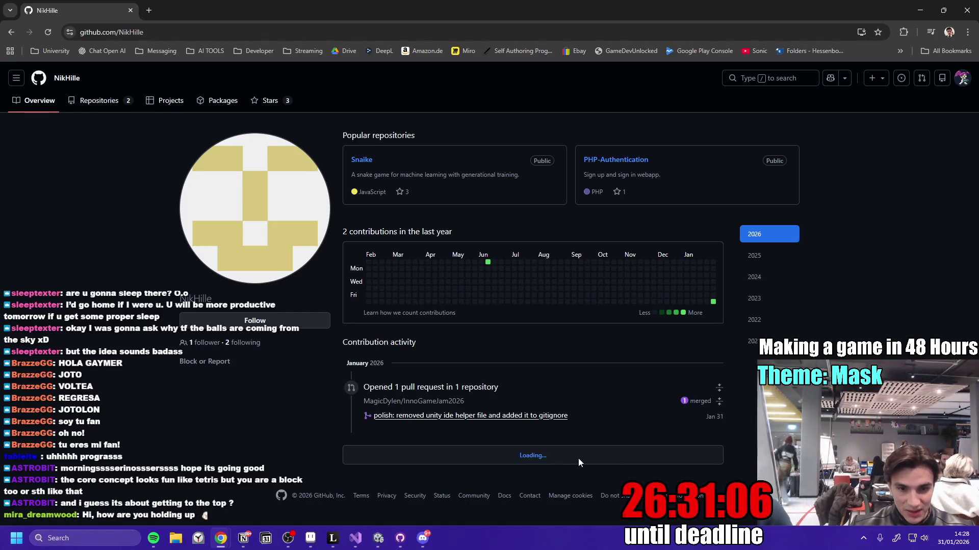
click(11, 32)
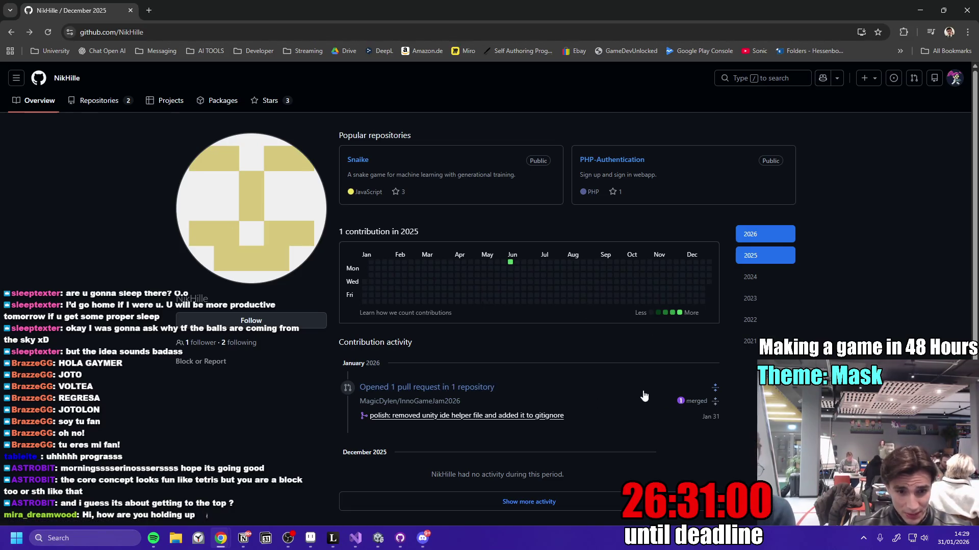
click(11, 32)
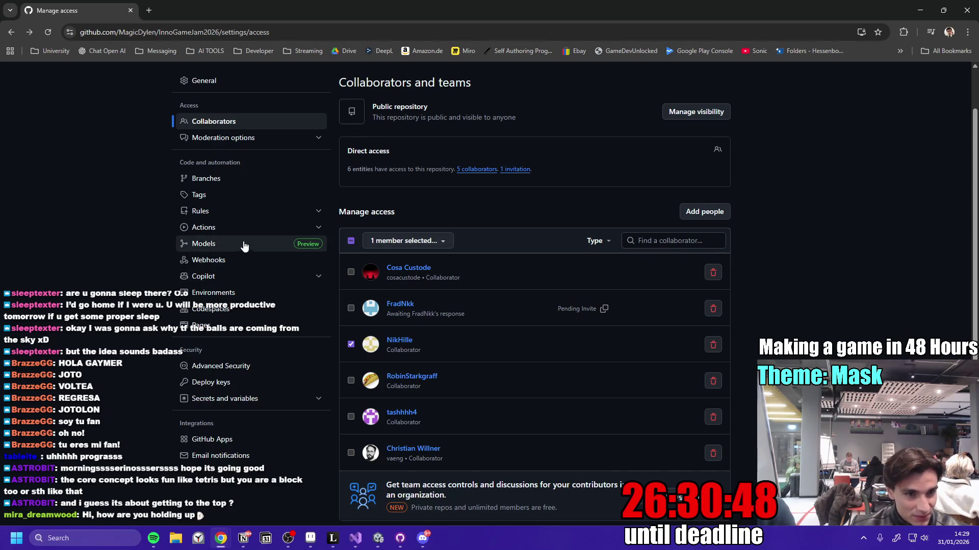
click(256, 144)
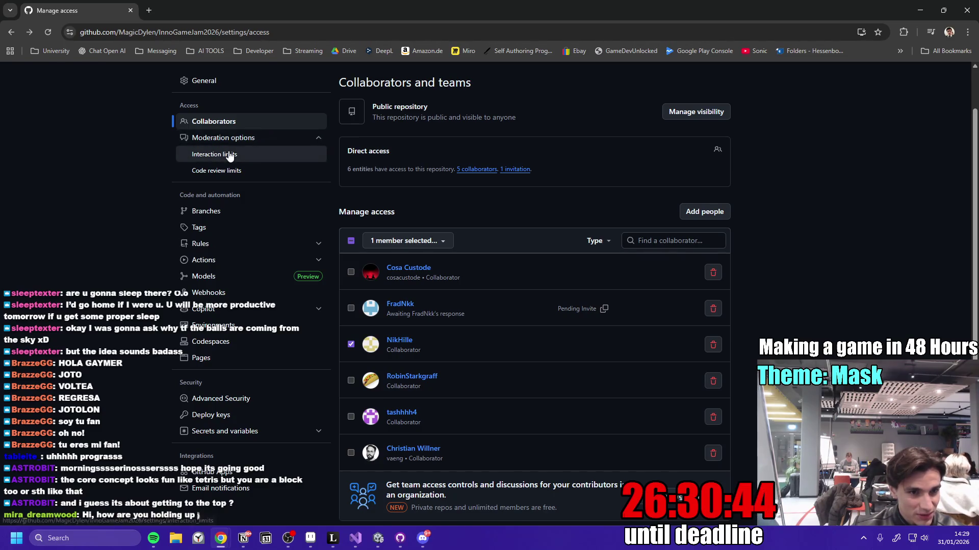
click(258, 154)
click(235, 190)
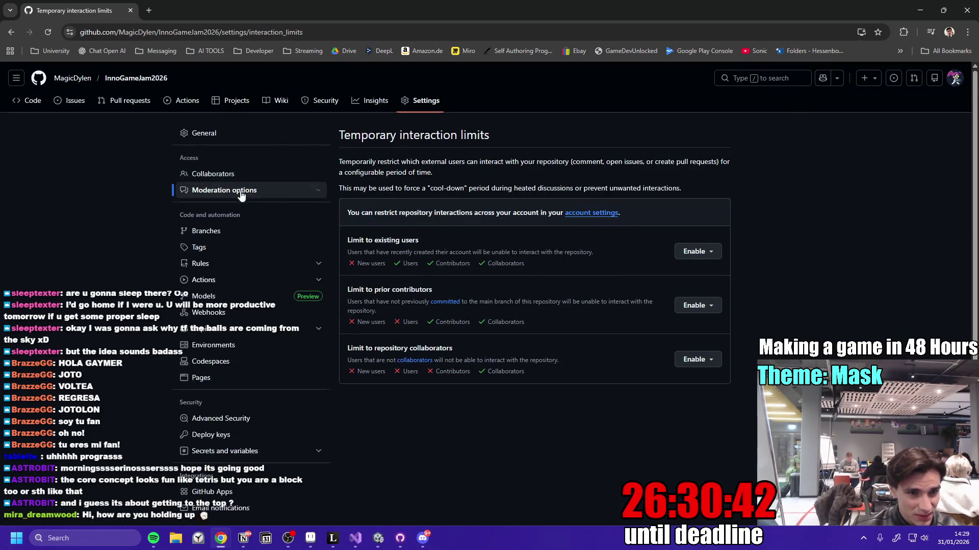
click(218, 329)
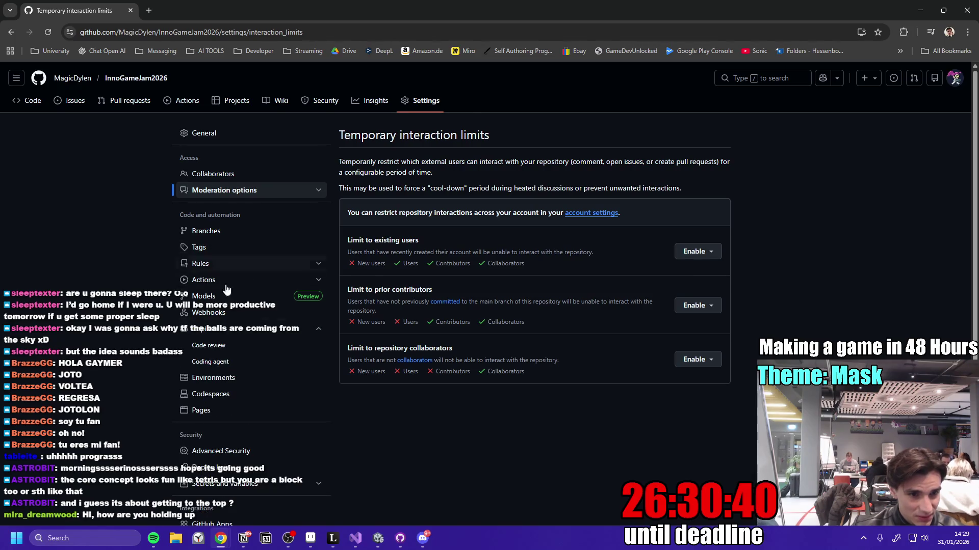
scroll(228, 276, down, 2)
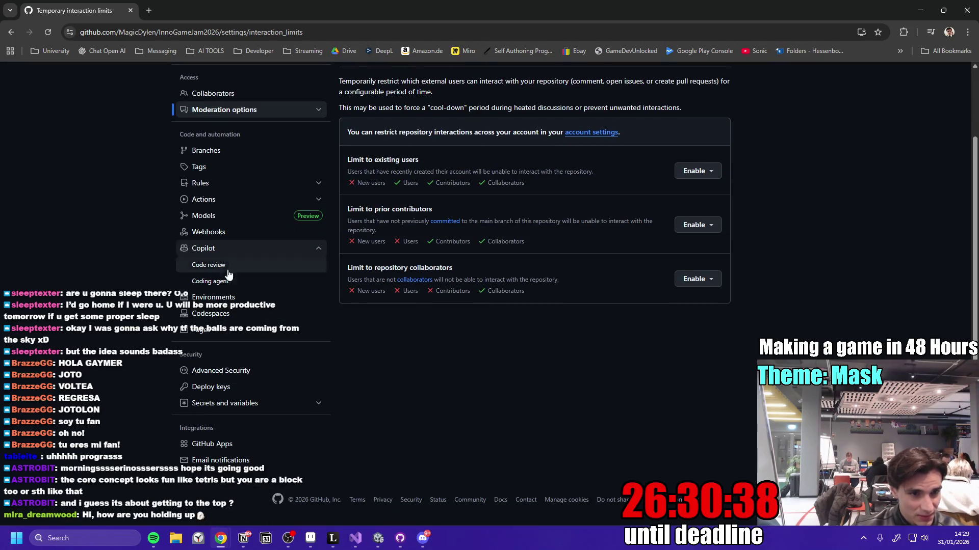
scroll(237, 413, up, 2)
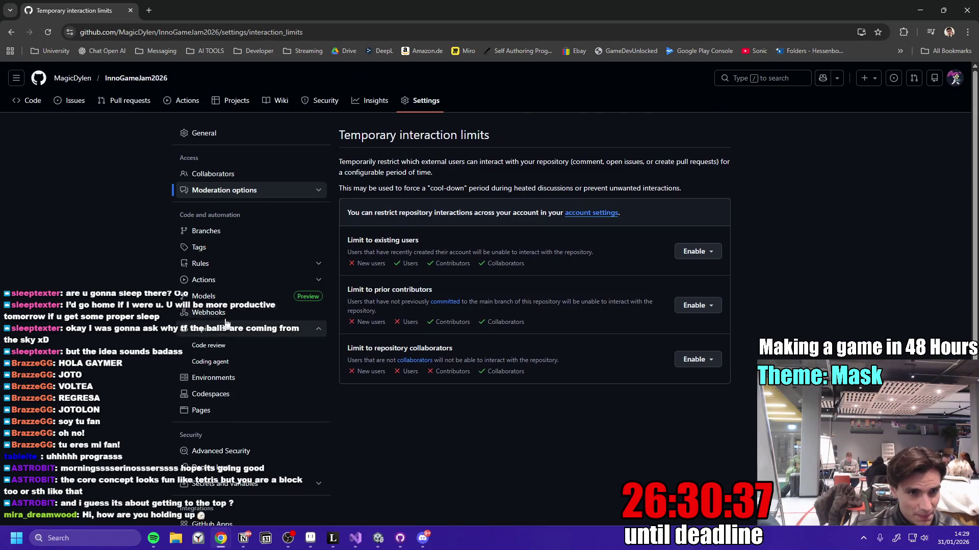
click(223, 176)
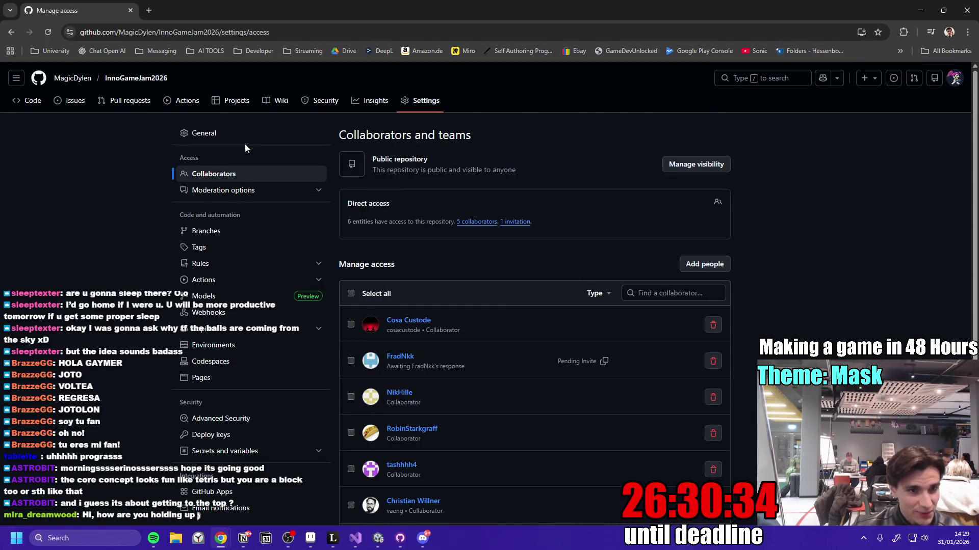
scroll(569, 355, down, 3)
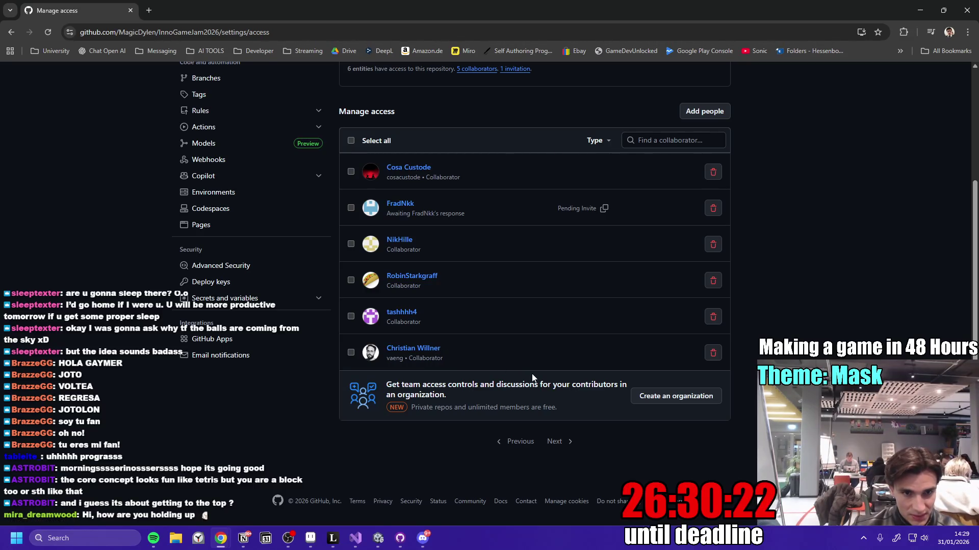
key(ctrl+t)
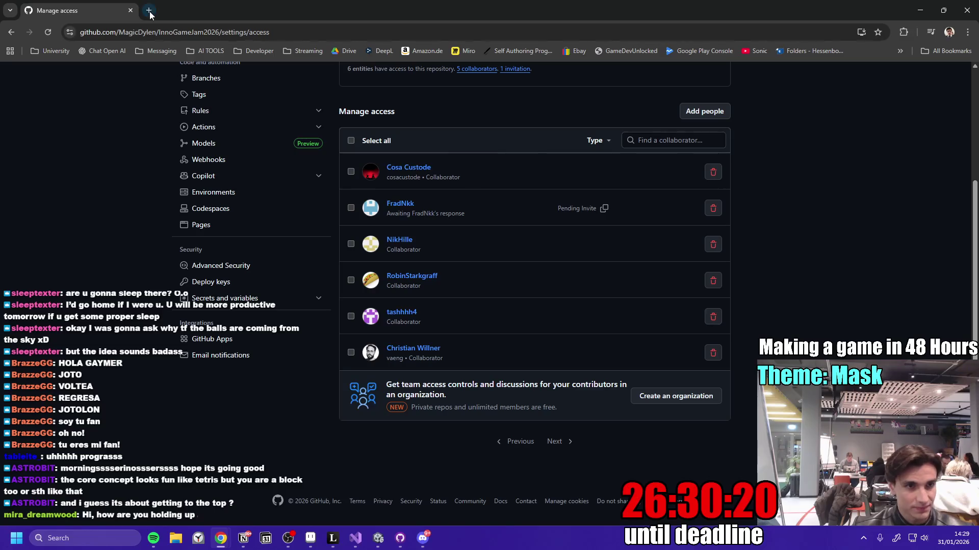
- Search Google for 'Github make someone admin' and open the GitHub Docs repository-access article
text(Gi)
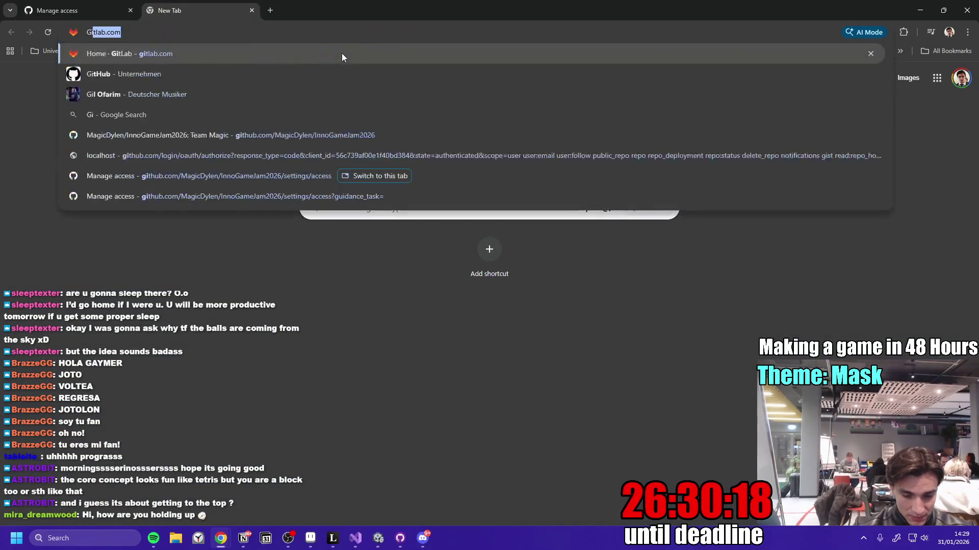
text(thub make someone admin)
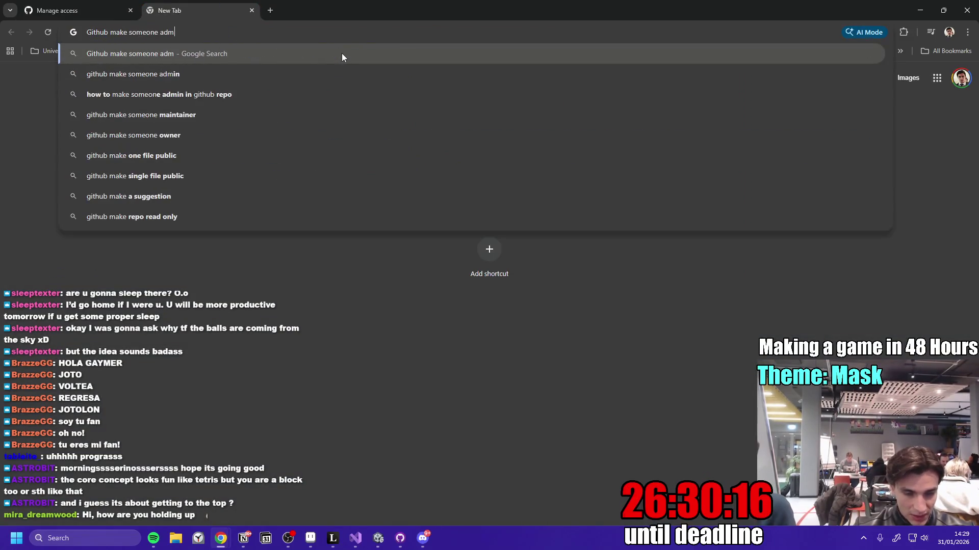
key(Return)
click(309, 175)
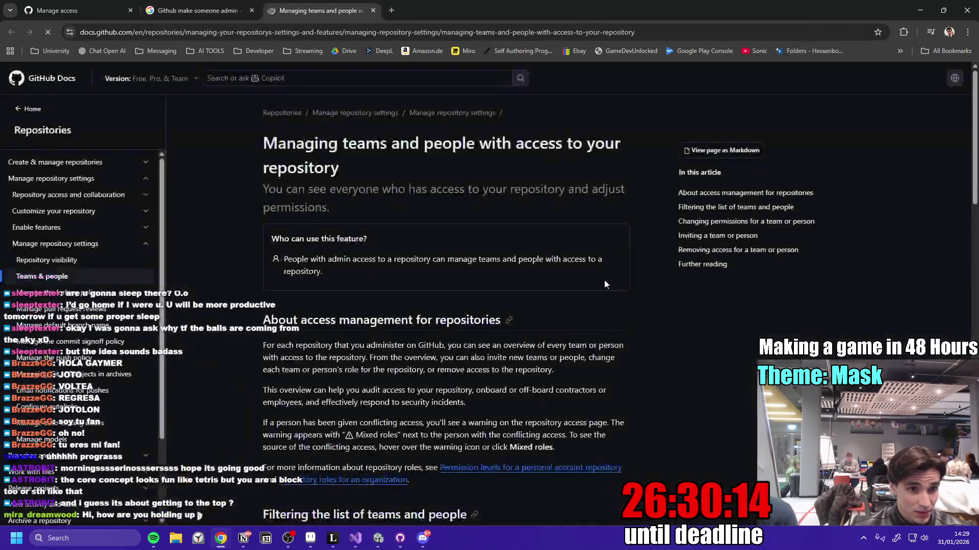
scroll(434, 280, down, 3)
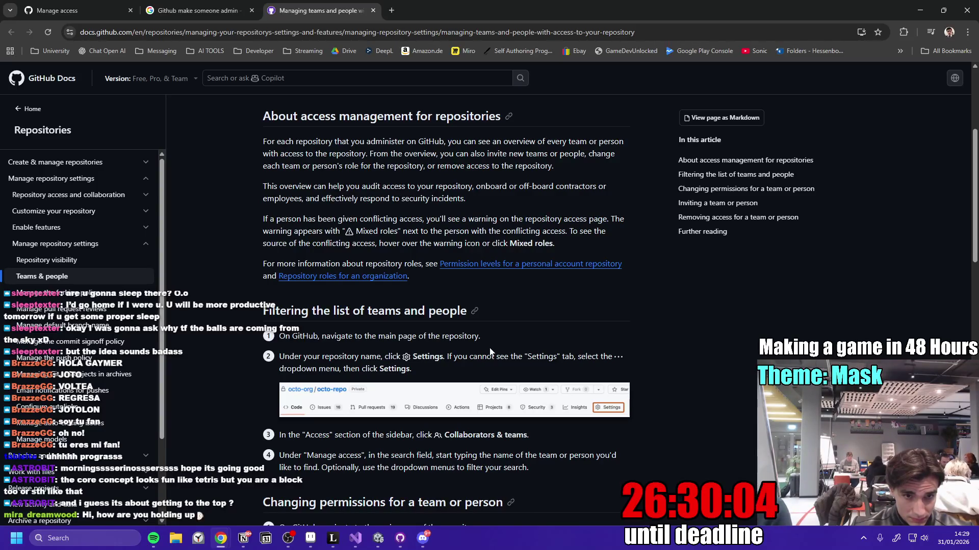
click(84, 5)
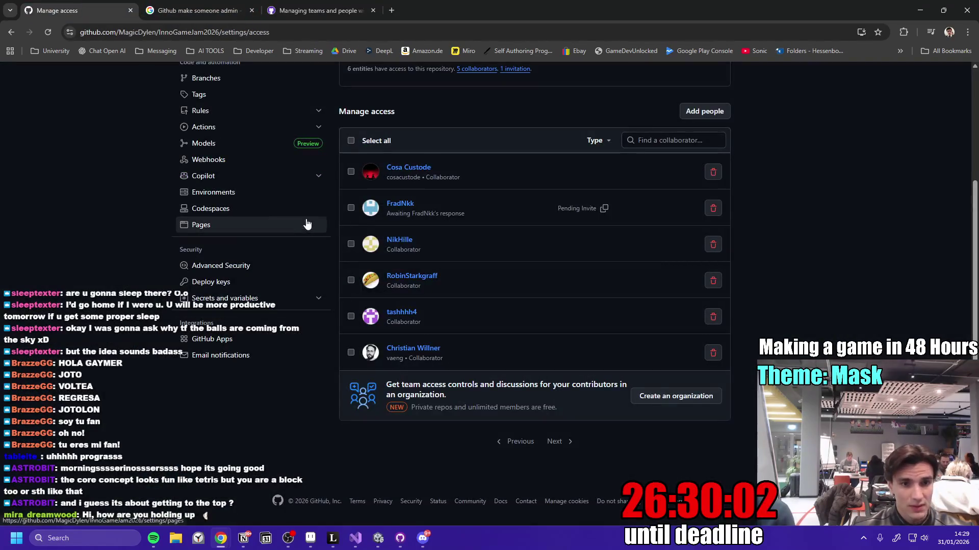
- Visit General settings, return to Collaborators, and consult the GitHub Docs article
scroll(122, 241, up, 3)
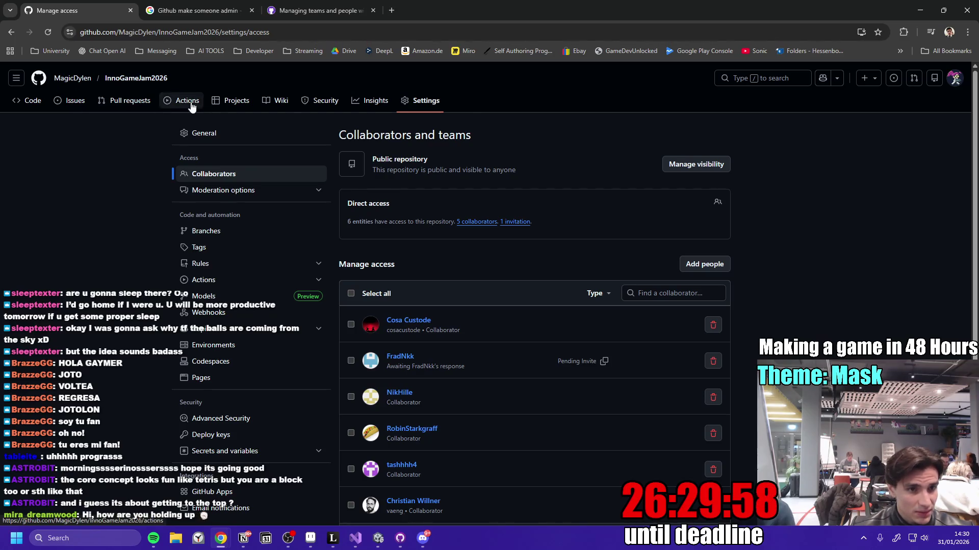
click(425, 100)
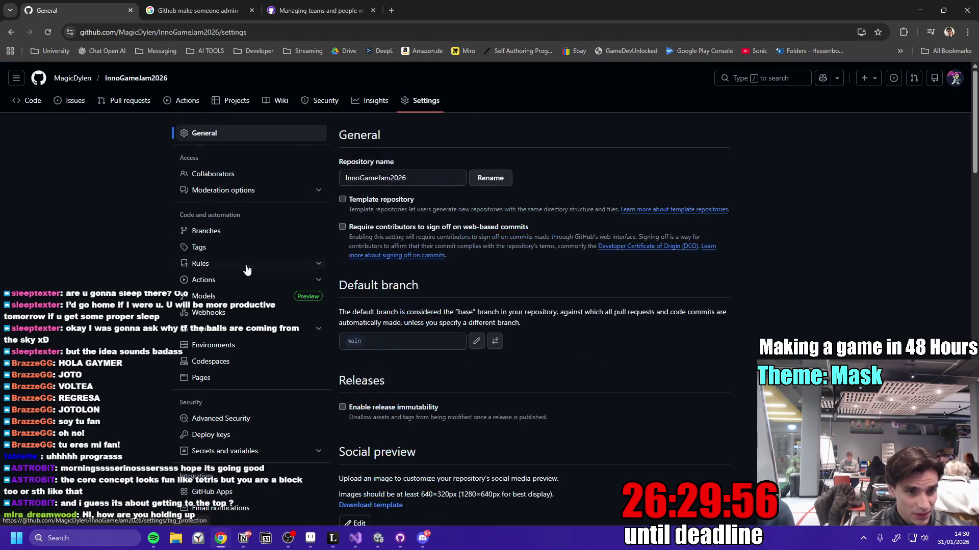
scroll(162, 231, down, 1)
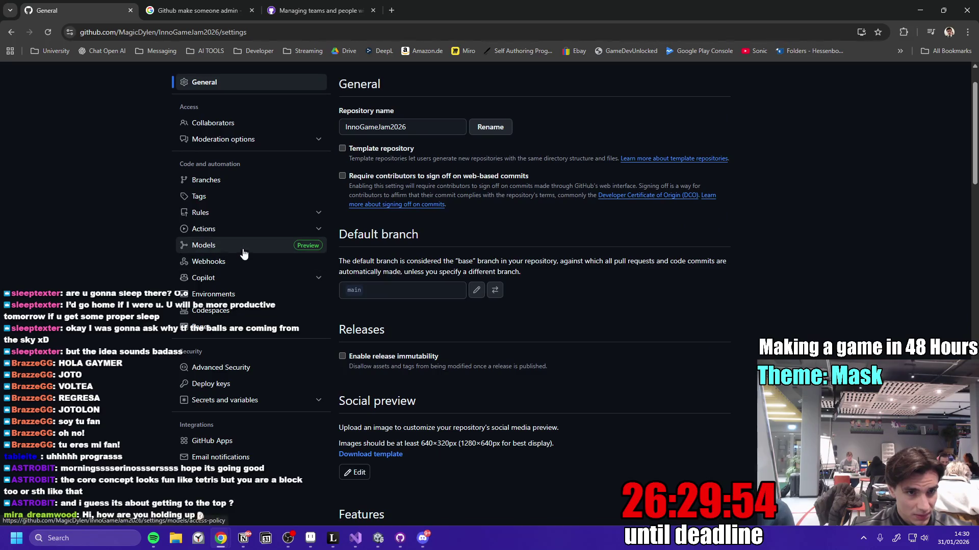
scroll(236, 185, up, 1)
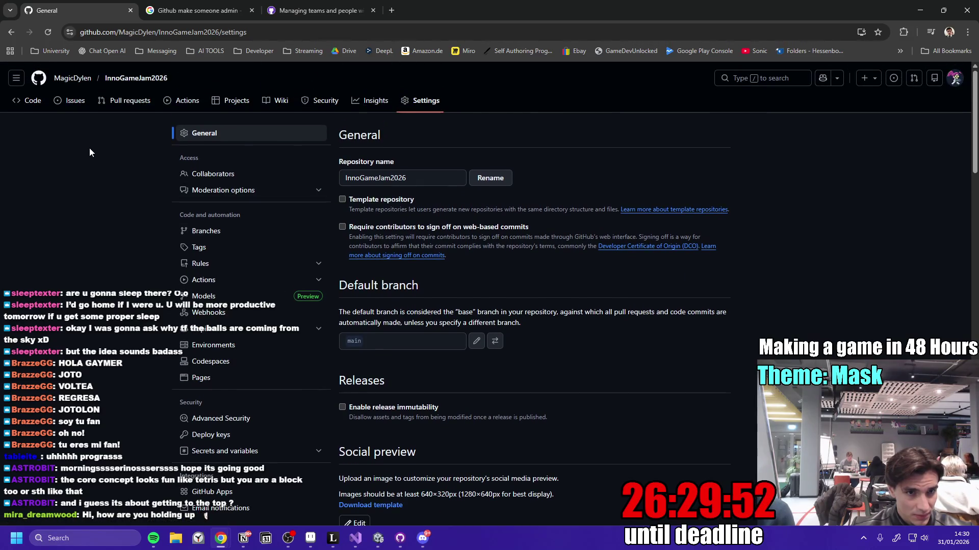
click(259, 175)
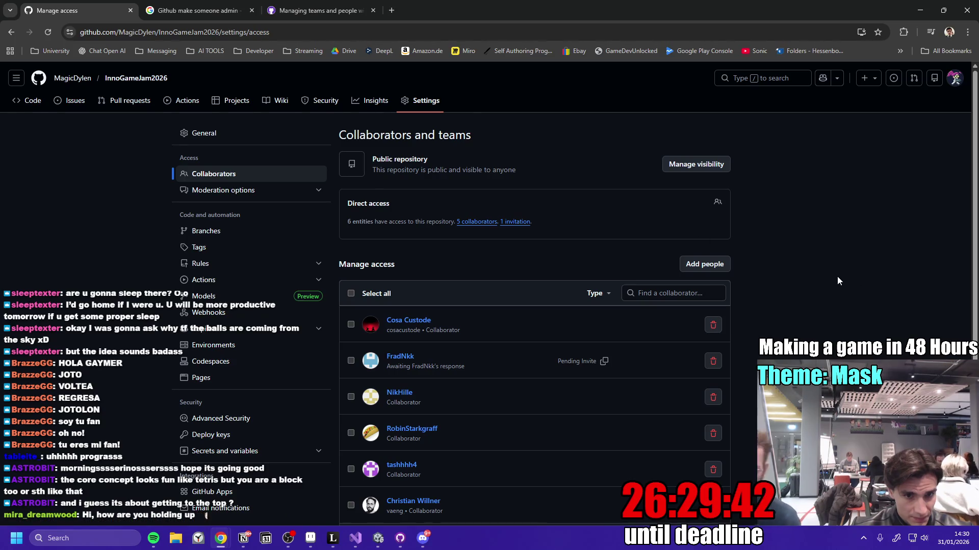
scroll(827, 279, down, 3)
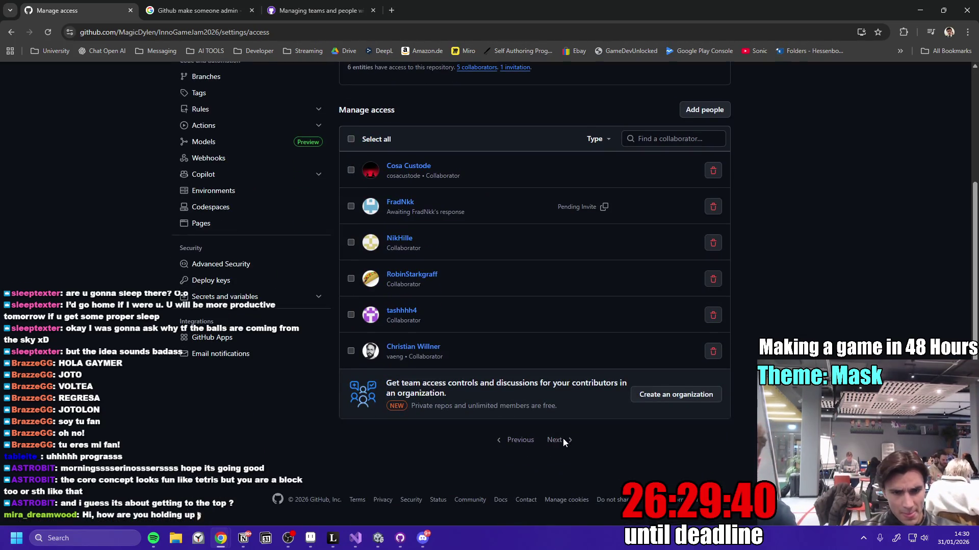
scroll(352, 87, up, 3)
click(316, 11)
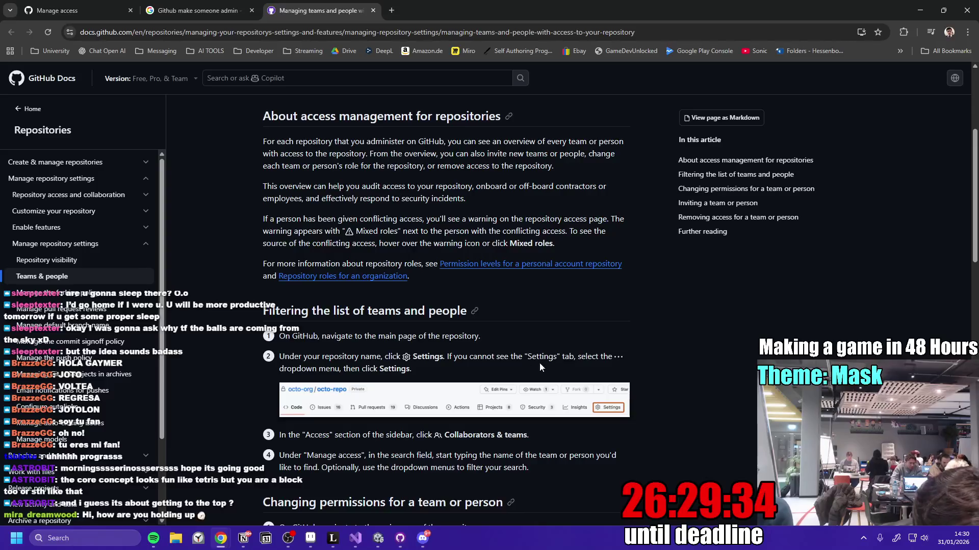
scroll(509, 362, down, 1)
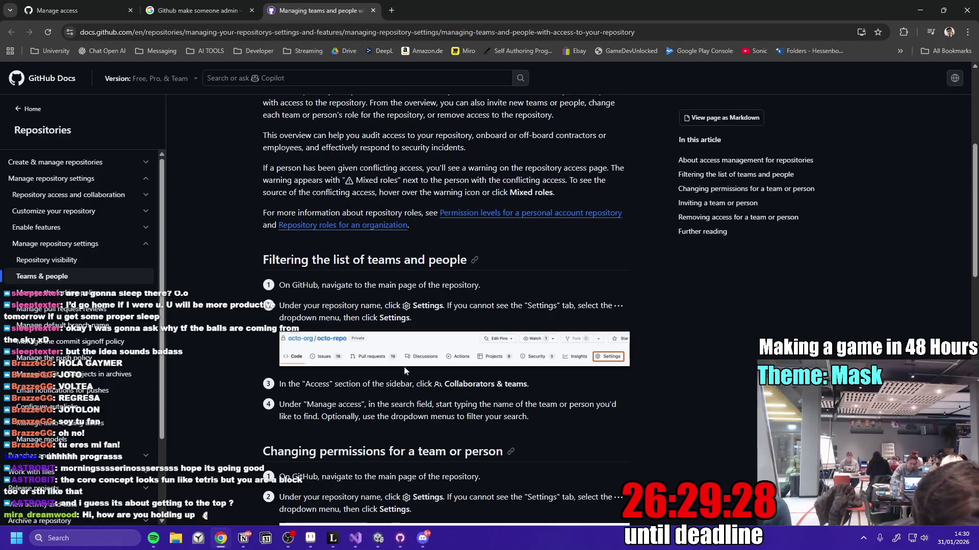
click(29, 5)
- Filter the collaborator list by typing a collaborator's name into Find a collaborator
click(637, 243)
text(Nik)
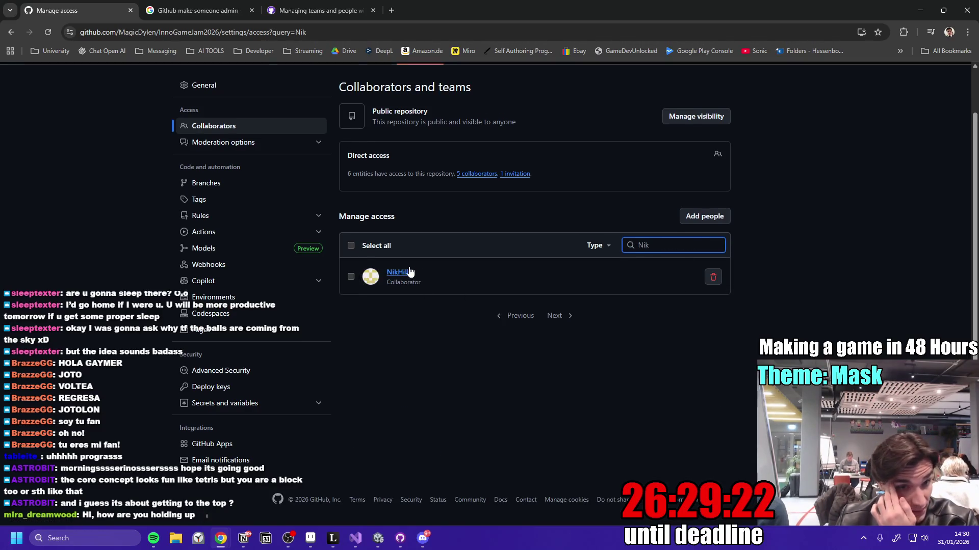
click(316, 10)
scroll(481, 310, down, 1)
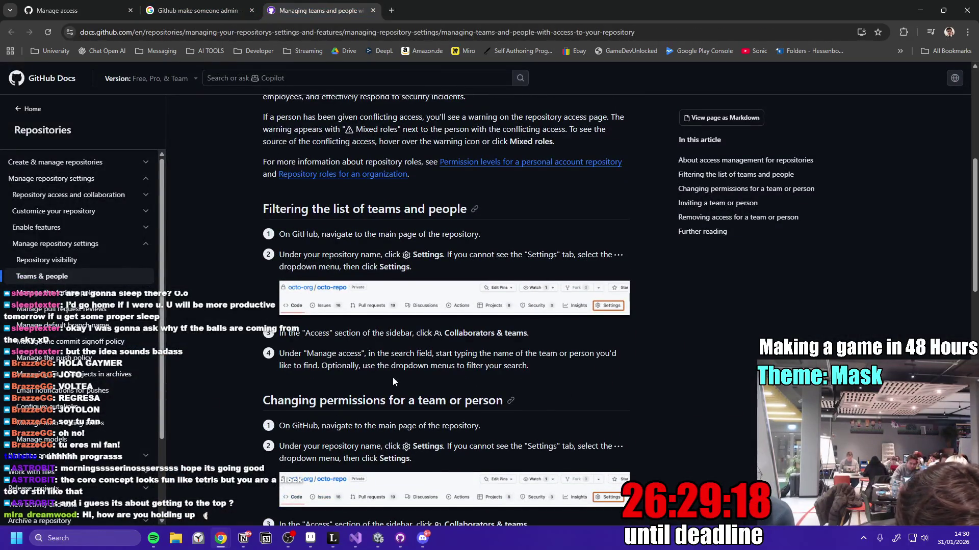
scroll(418, 379, down, 1)
scroll(418, 380, down, 3)
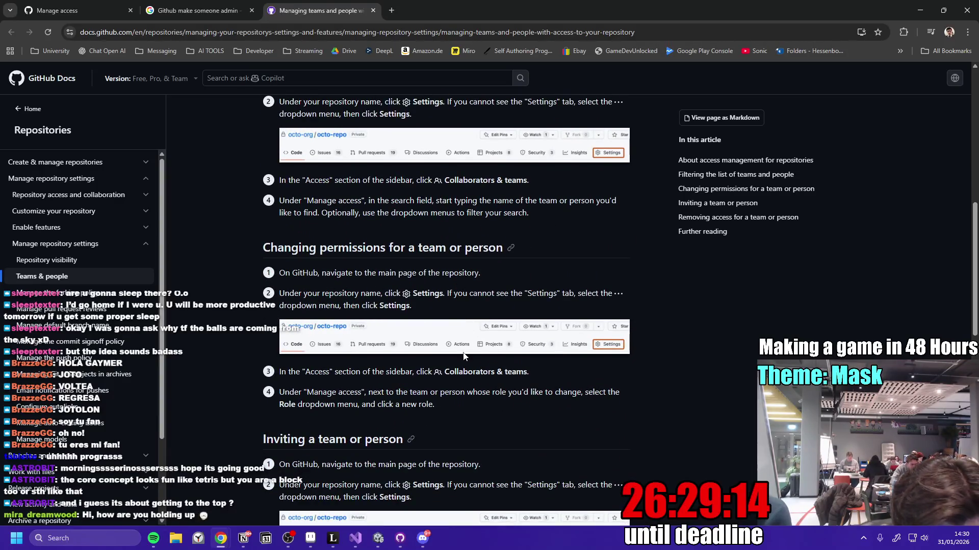
scroll(328, 335, down, 3)
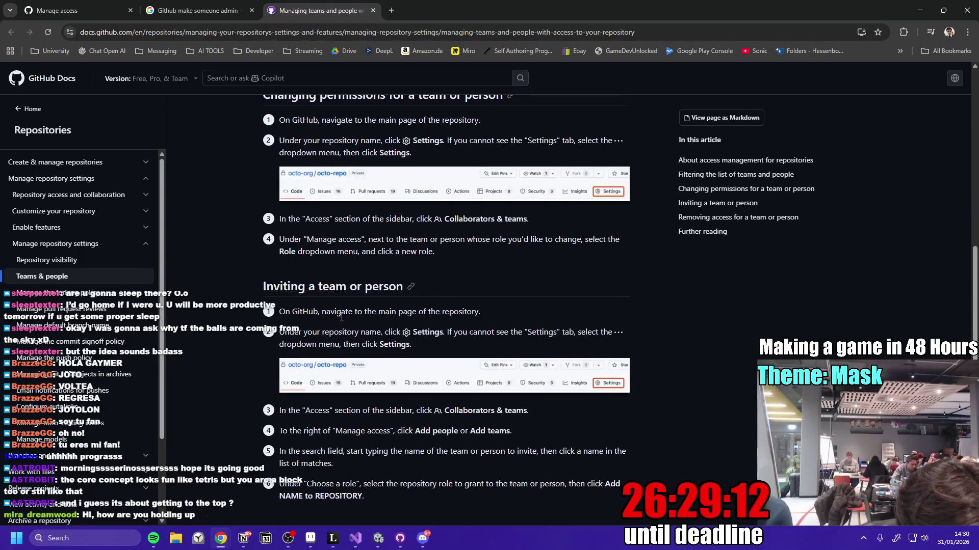
scroll(368, 337, up, 3)
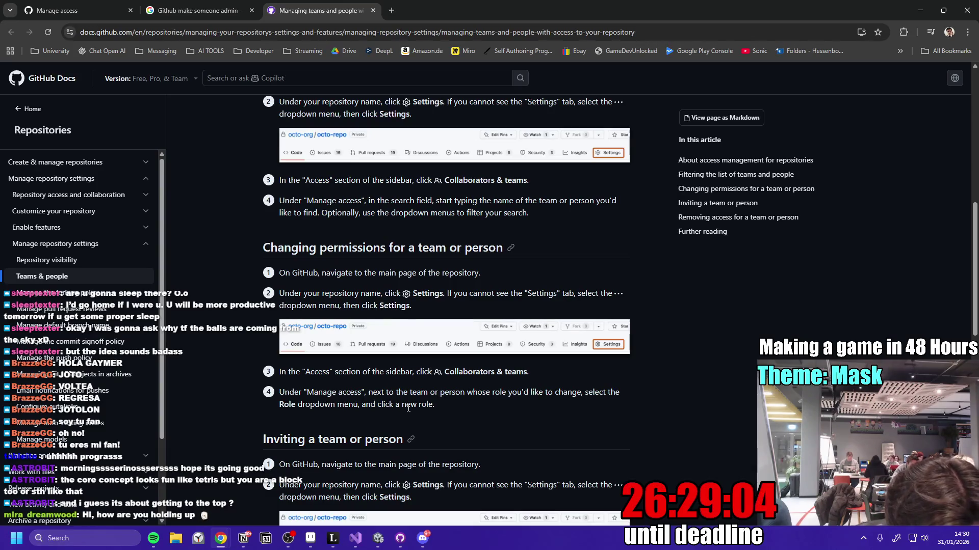
scroll(403, 407, up, 1)
scroll(404, 406, up, 1)
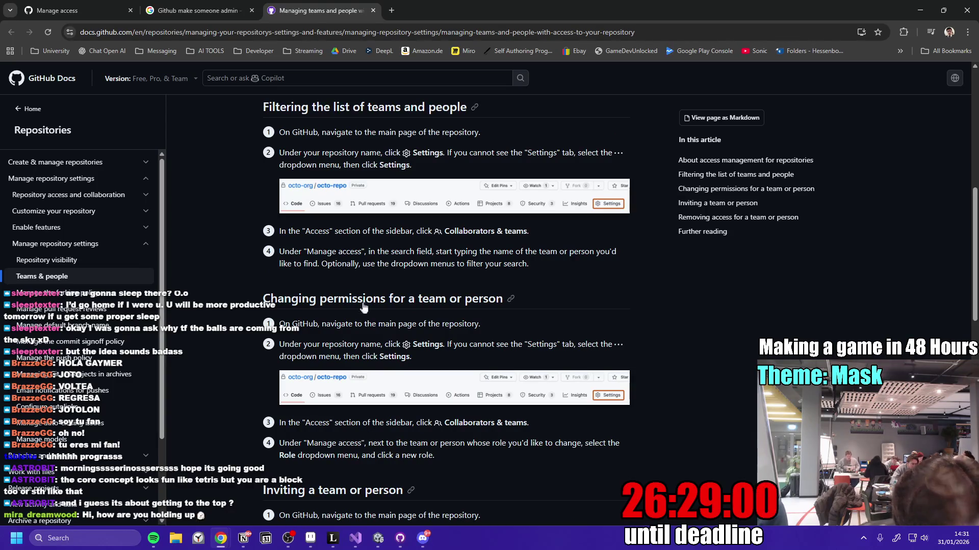
click(199, 10)
- Open the InnoGameJam2026 General settings from Manage access, then return to the Google results
click(69, 5)
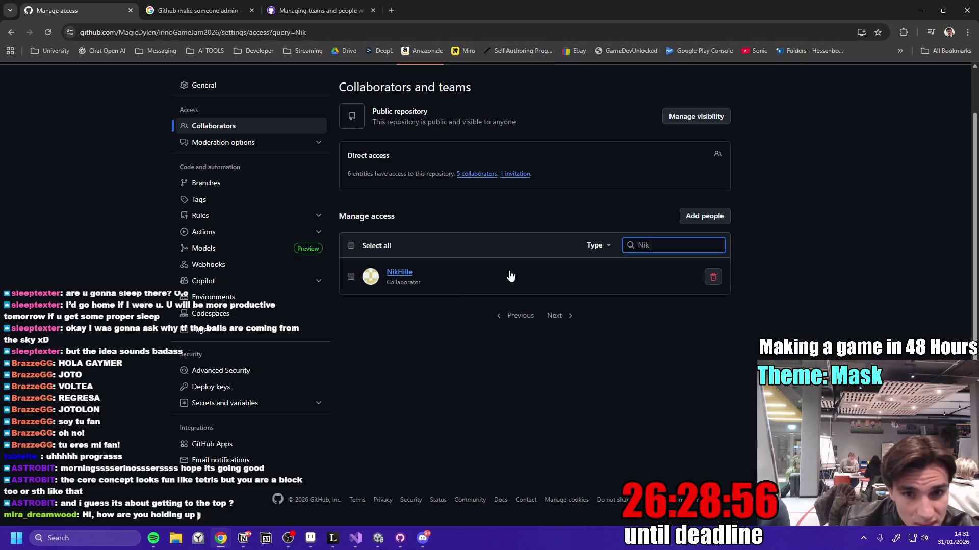
scroll(522, 283, up, 1)
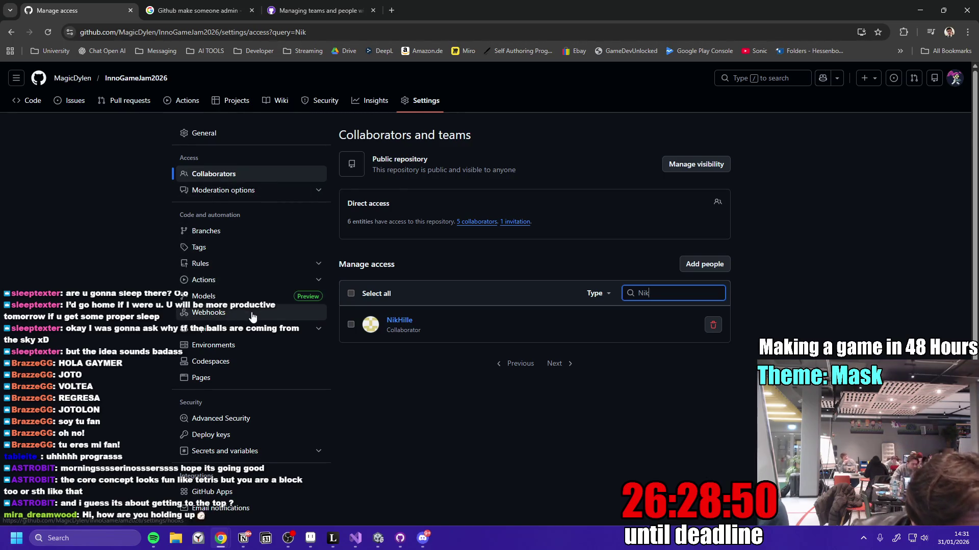
scroll(254, 324, down, 1)
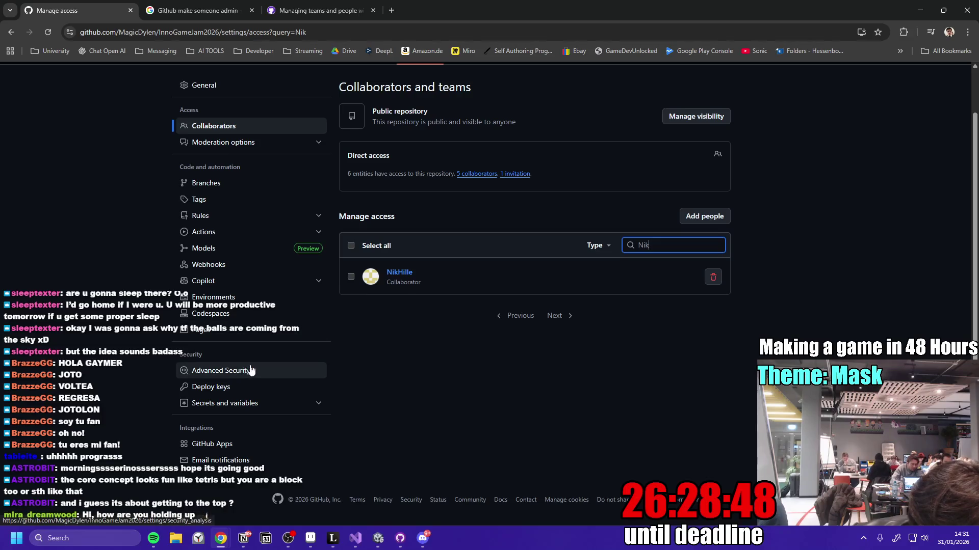
scroll(249, 412, up, 1)
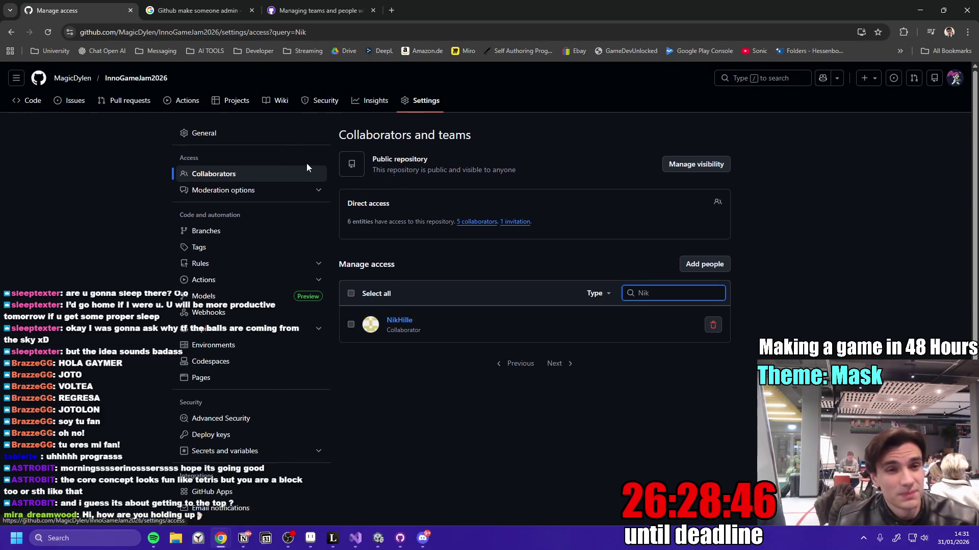
click(263, 134)
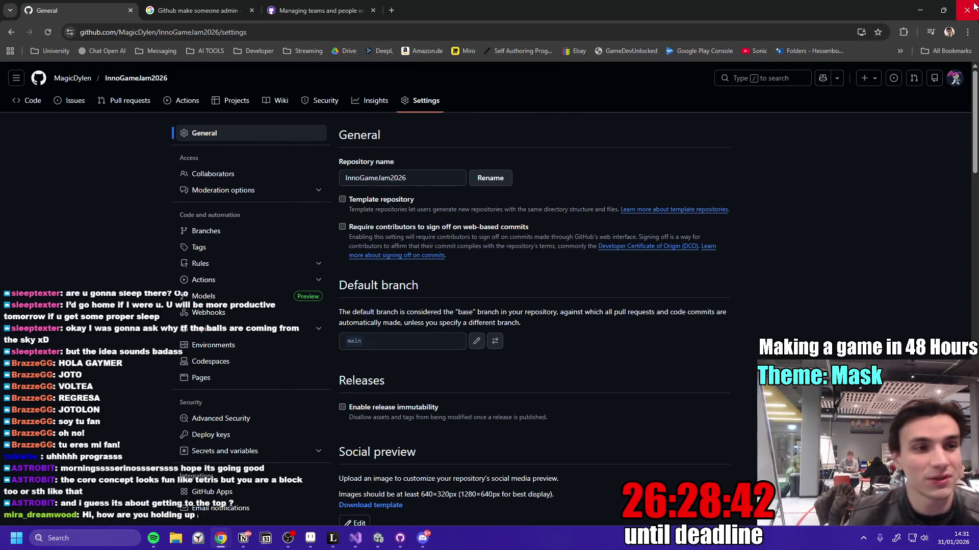
click(316, 11)
click(199, 10)
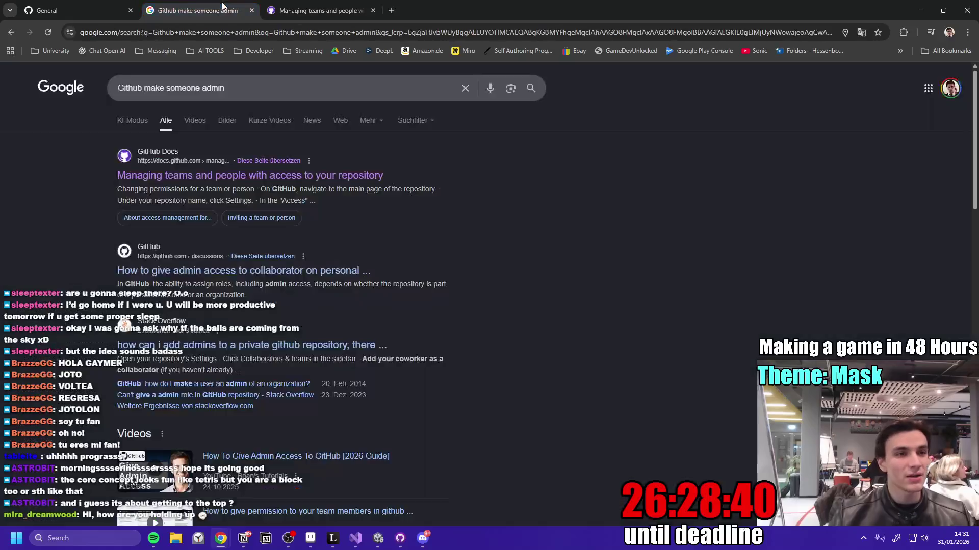
- Switch from the browser to GitHub Desktop showing InnoGameJam2026 on main
click(87, 5)
key(alt+Tab)
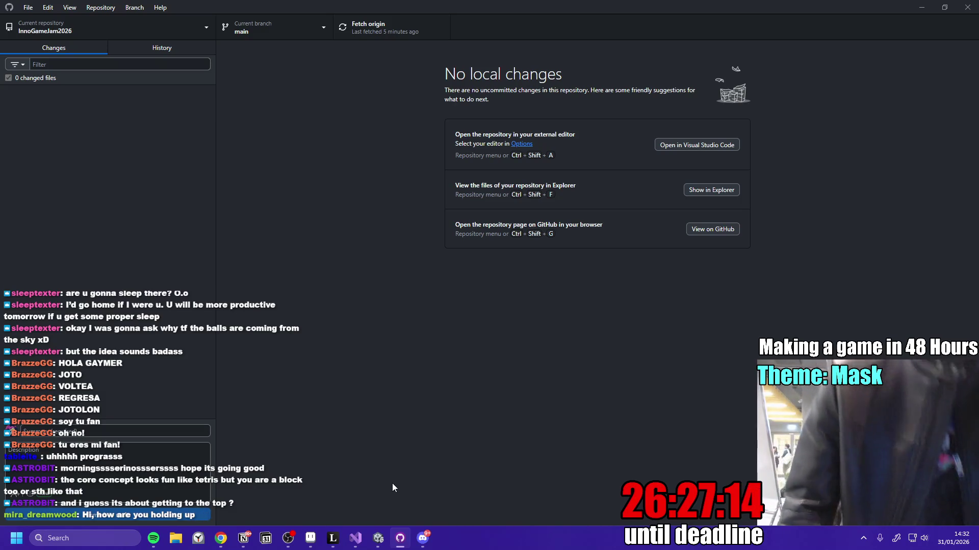
click(220, 538)
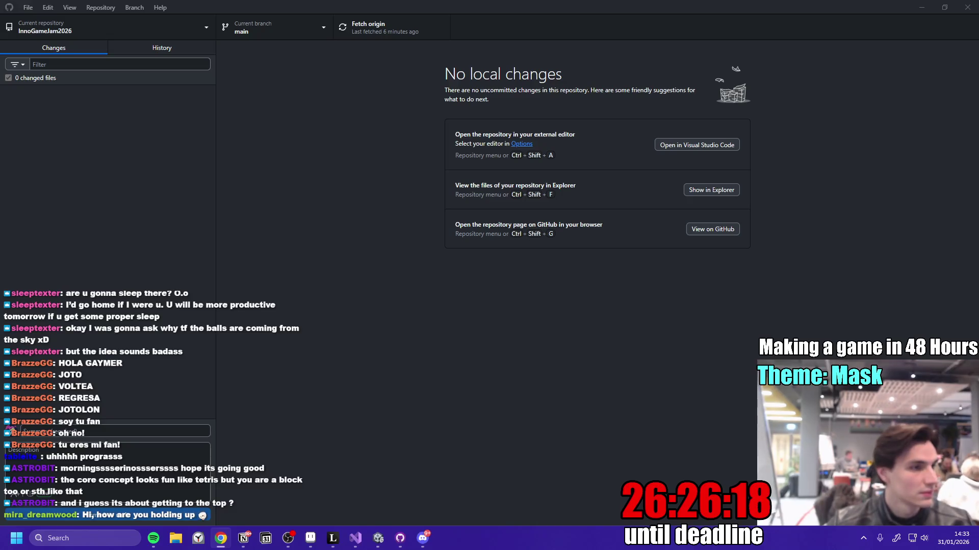
- Bring the Unity editor with Diego Scene loaded to the front
click(376, 542)
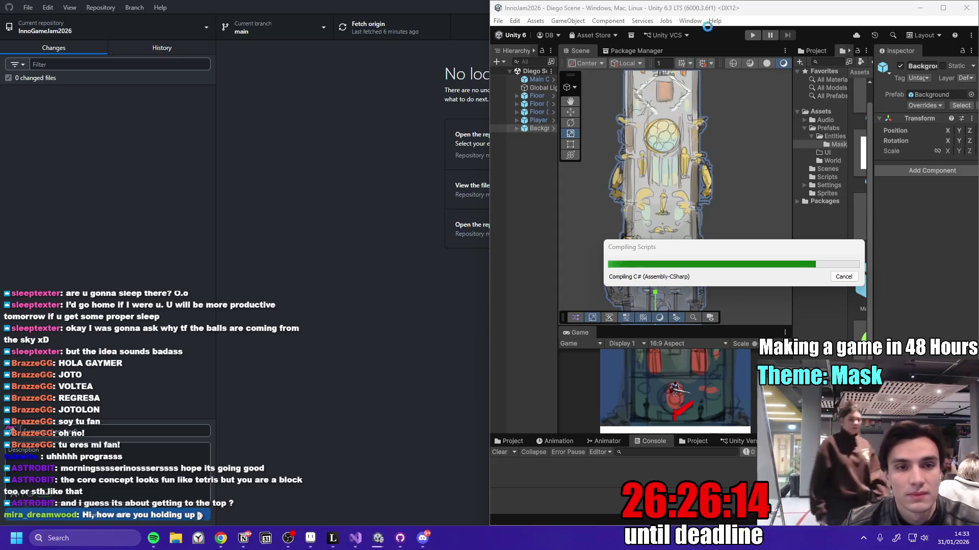
- Open the purple knight image in Discord's #art channel and zoom in on its sword and body
click(422, 538)
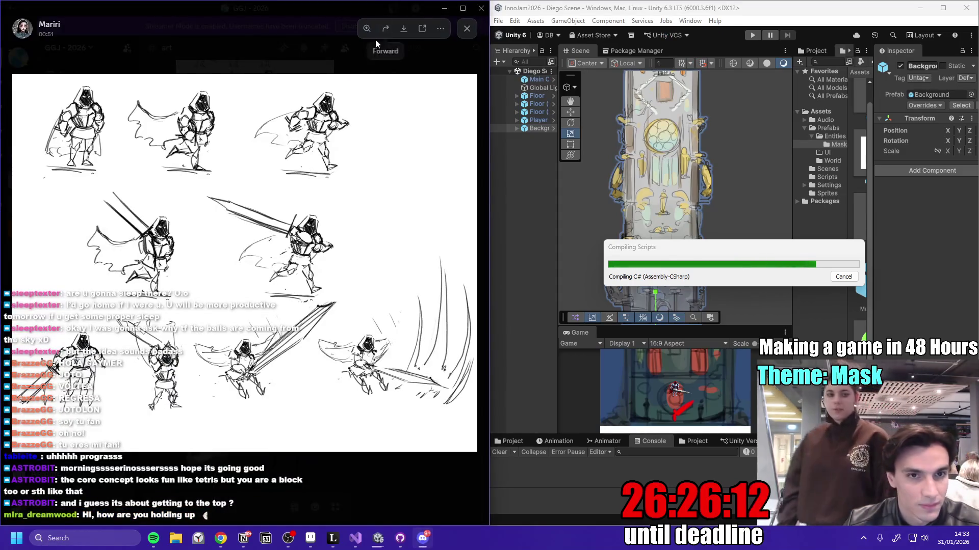
click(378, 38)
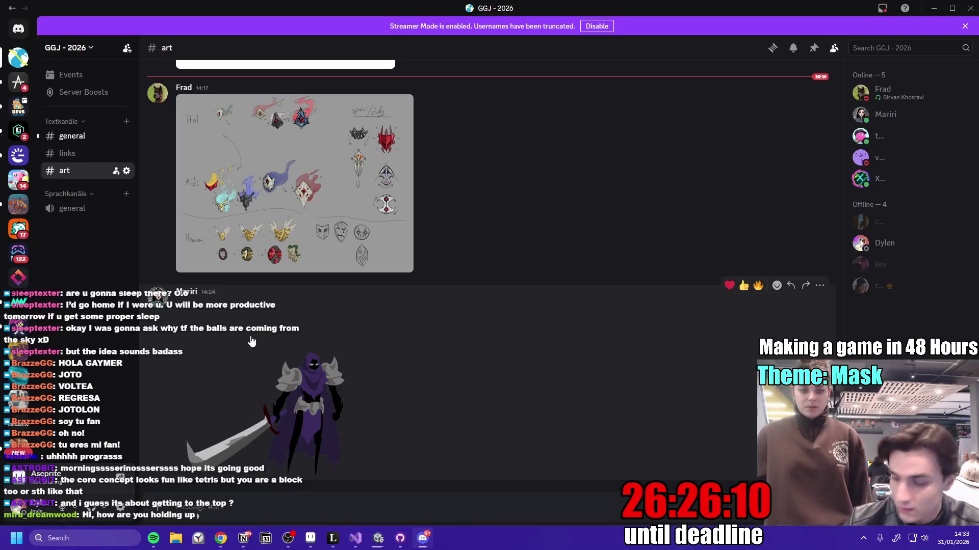
click(283, 404)
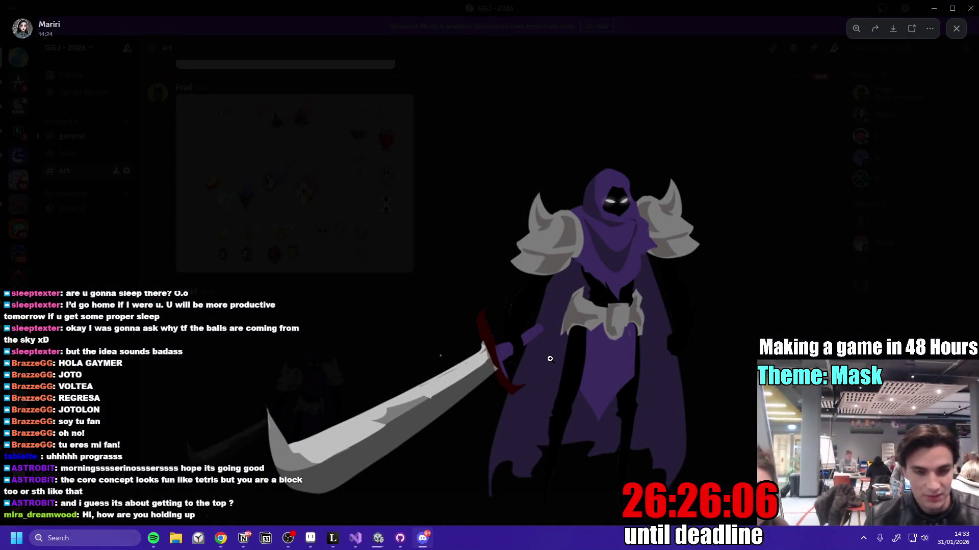
click(287, 402)
click(507, 323)
click(729, 260)
click(734, 258)
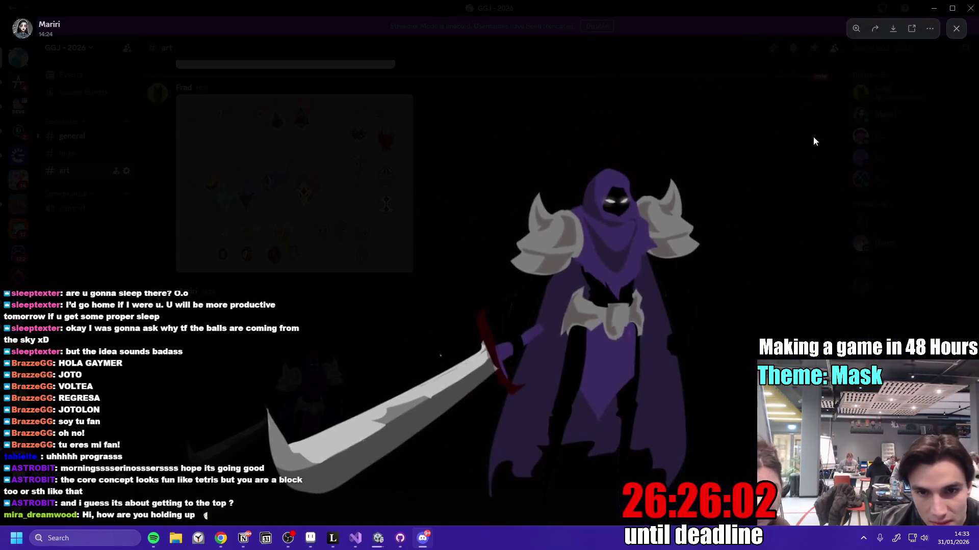
click(807, 143)
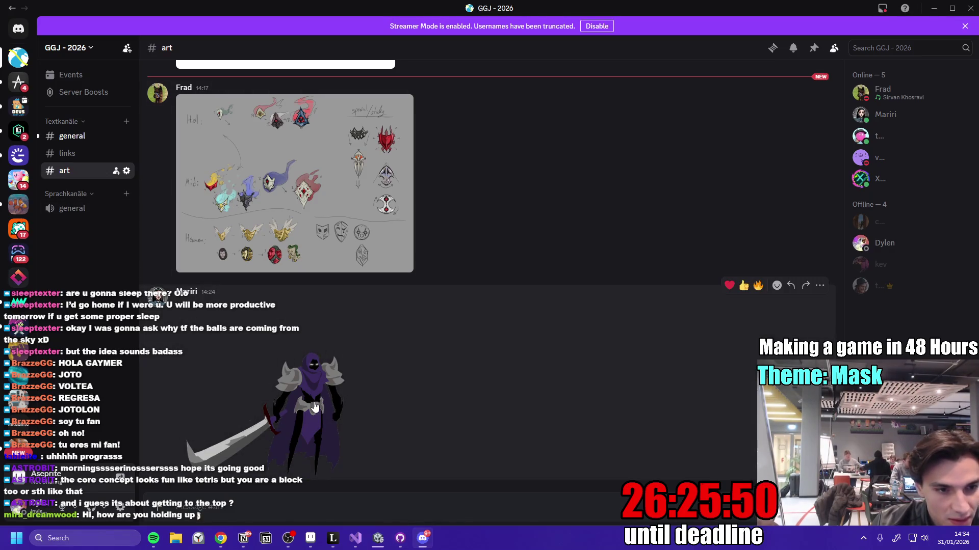
- Reopen the knight image full size and save it as knight_ver2.png
click(315, 406)
right_click(637, 320)
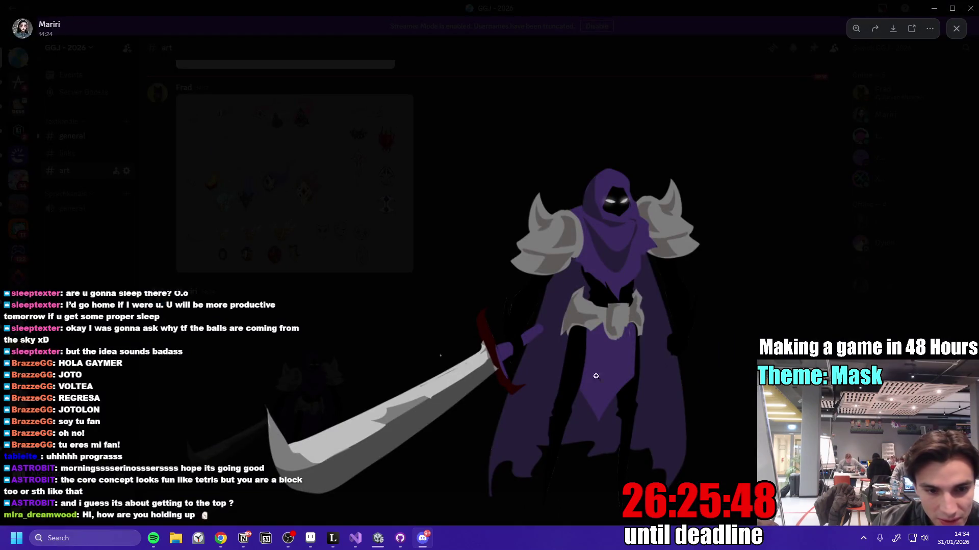
click(663, 348)
click(416, 255)
mouse_move(378, 538)
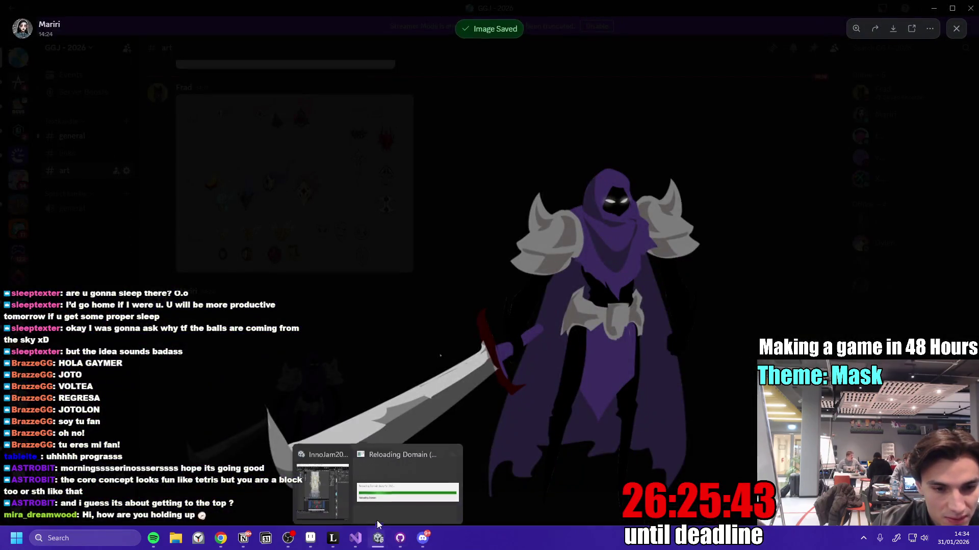
- Compare the knight artwork in Discord with the BecomeStaticAfterSeconds script and the Unity editor
mouse_move(340, 480)
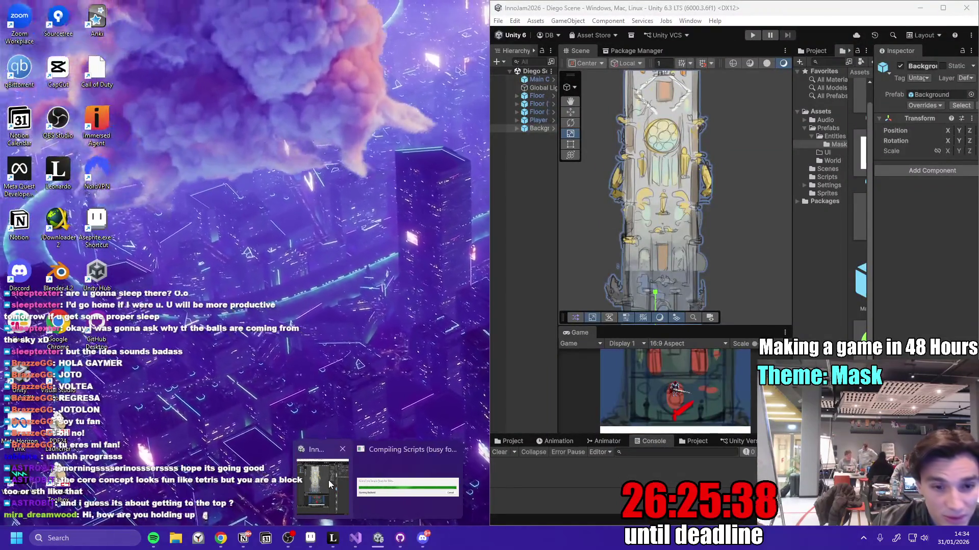
click(328, 481)
key(alt+Tab)
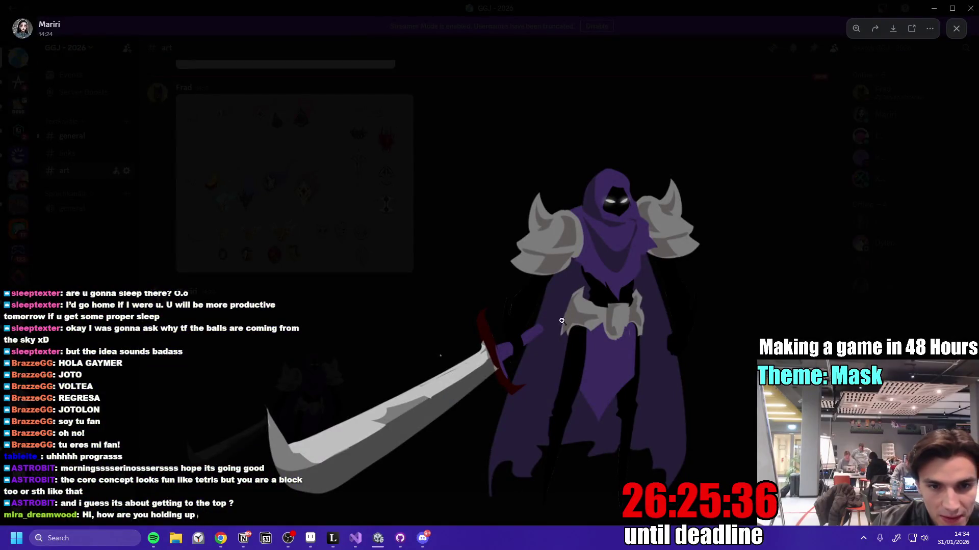
click(495, 372)
click(494, 373)
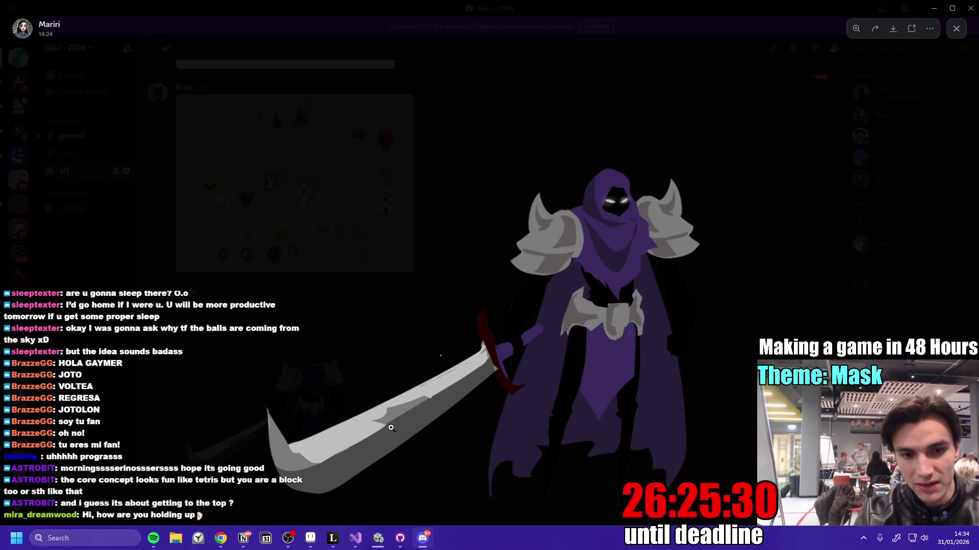
key(alt+Tab)
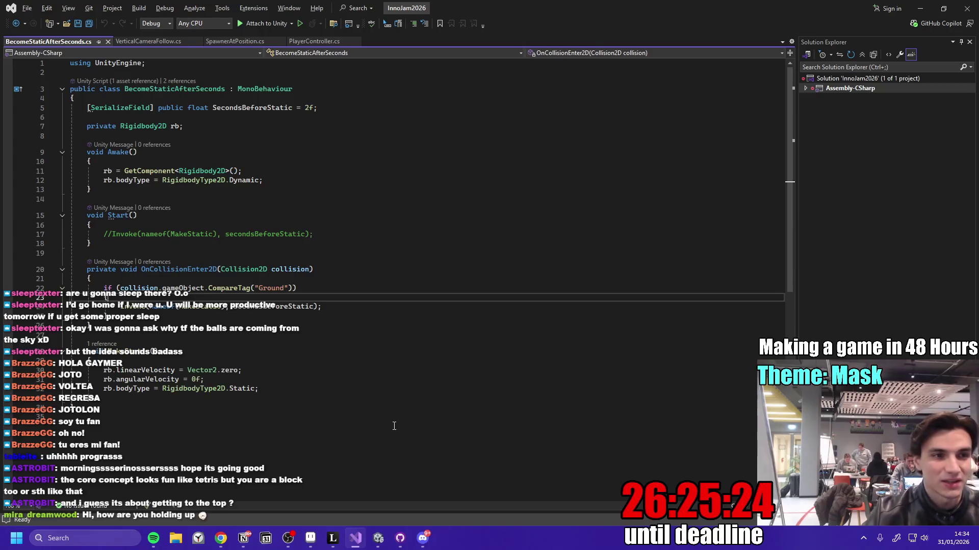
key(alt+Tab)
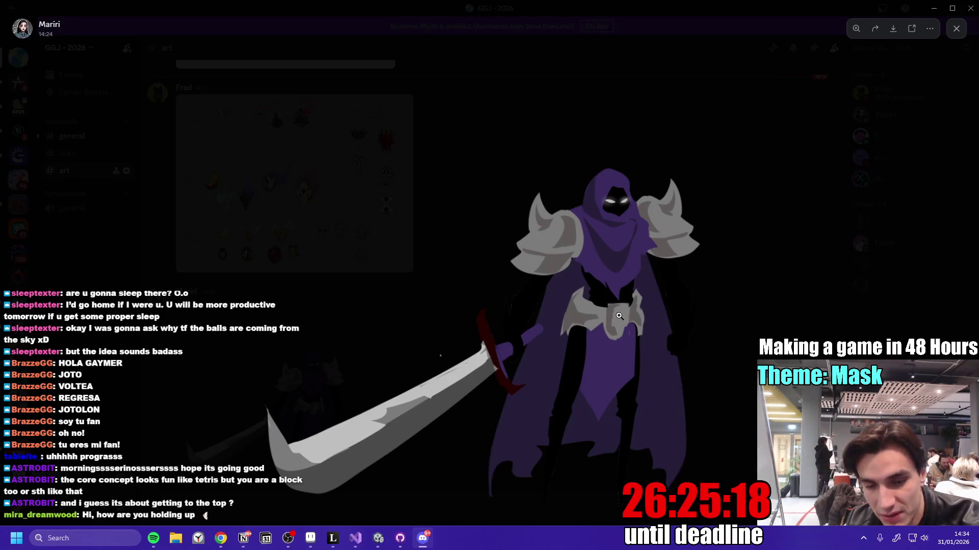
- Bring the Unity editor back to the front and maximize its window
click(377, 541)
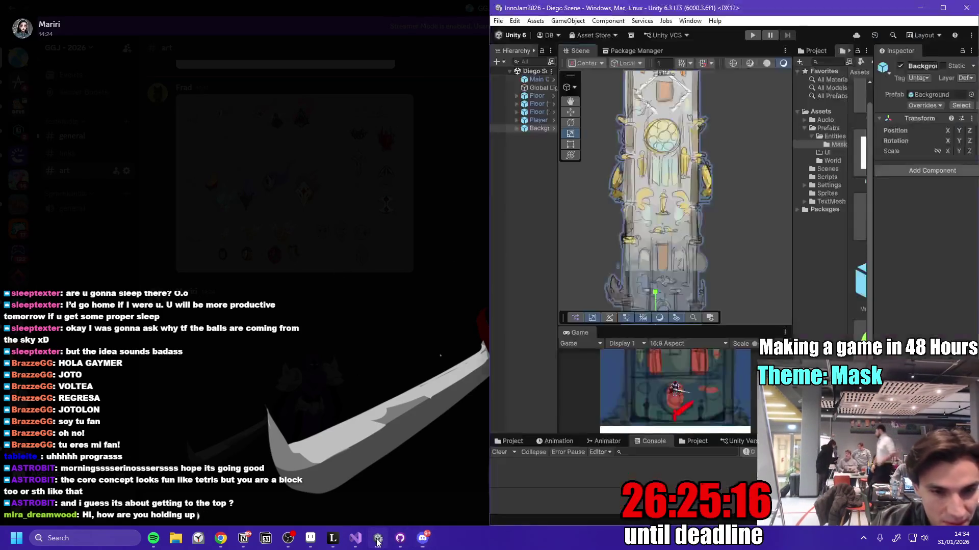
click(432, 266)
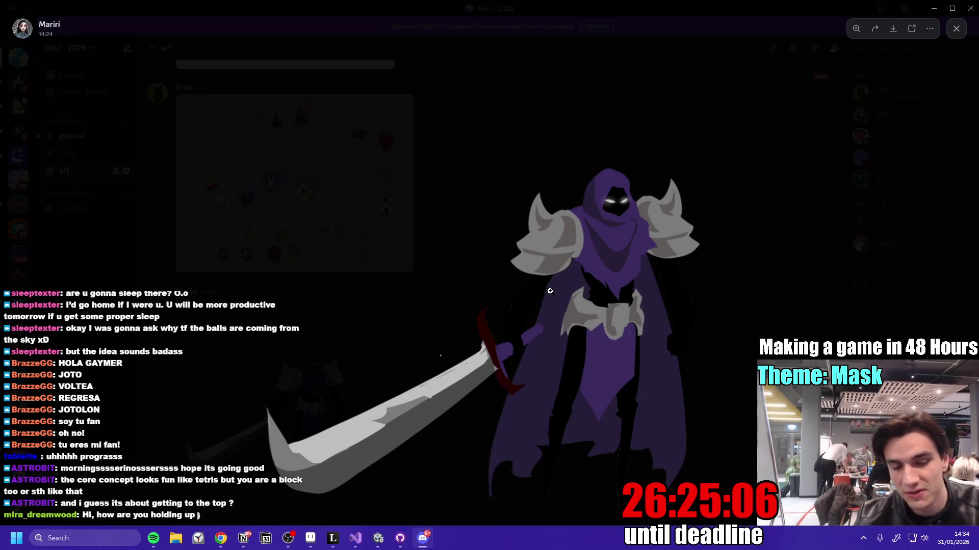
click(379, 544)
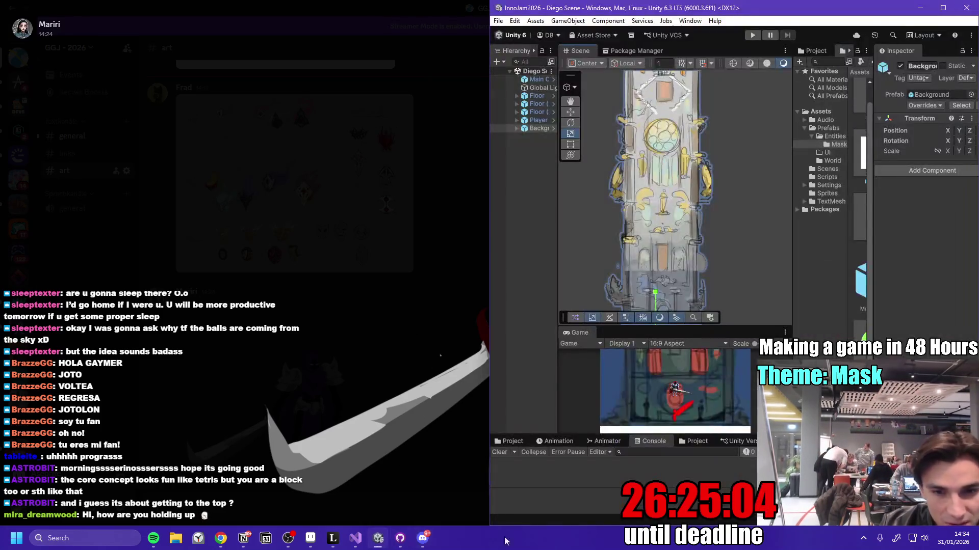
click(943, 8)
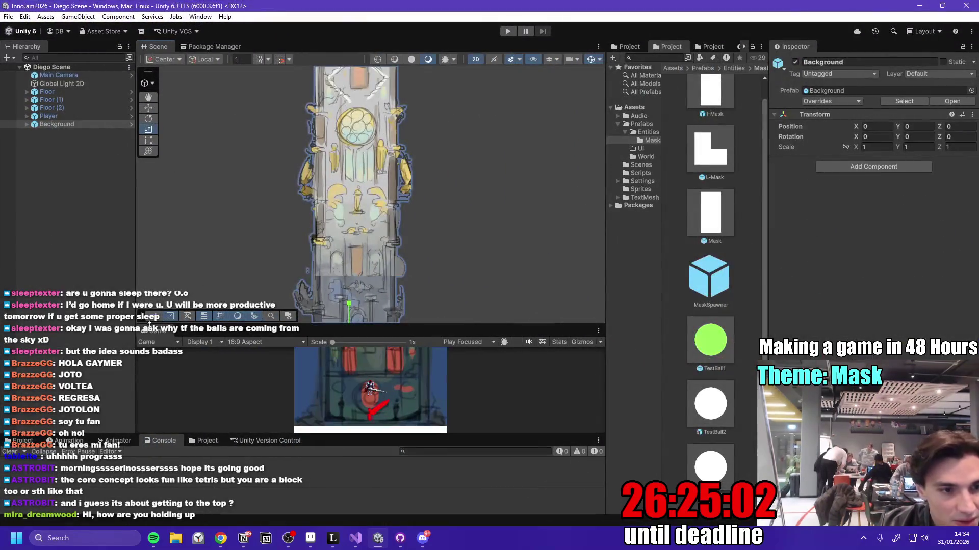
- Enlarge the Game view to fill the editor and start Play mode
drag(377, 326, 377, 139)
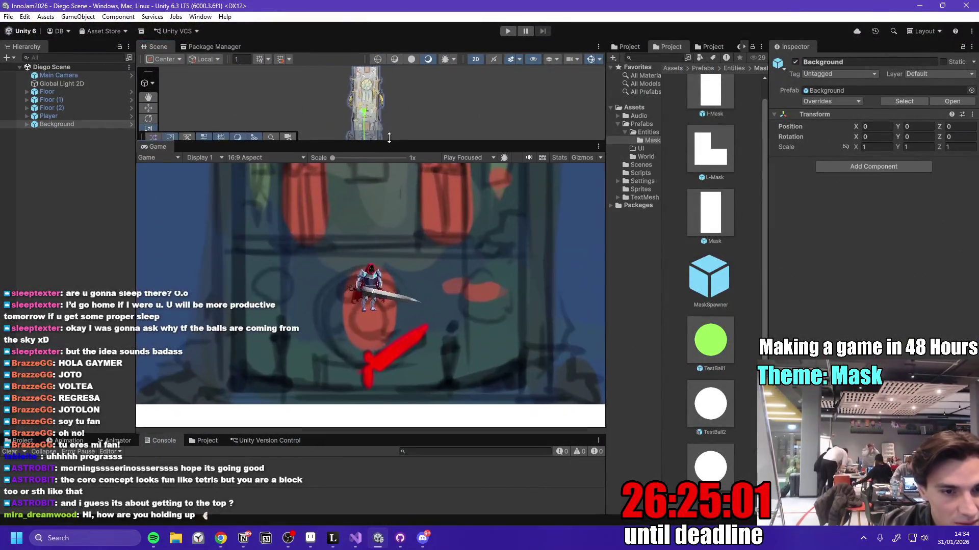
double_click(162, 148)
click(508, 31)
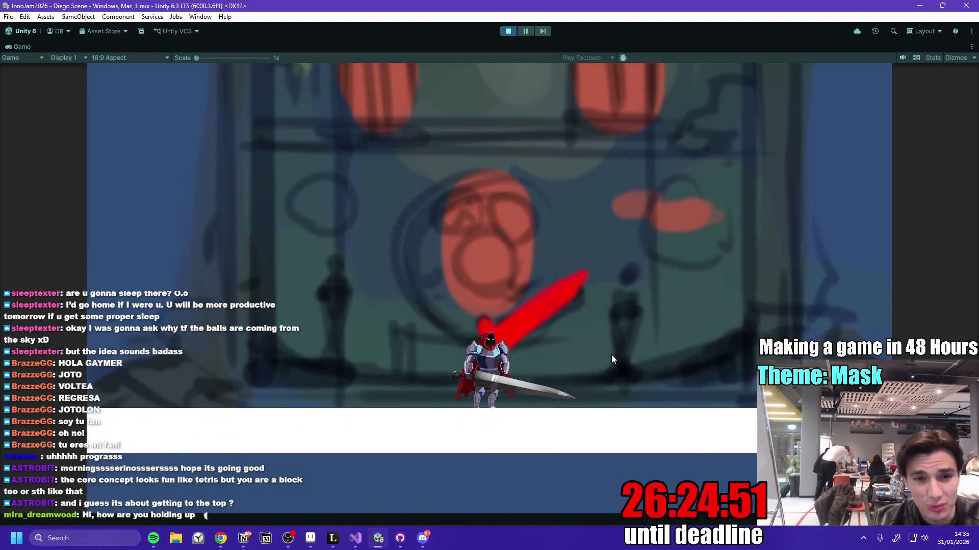
- Run the knight right and left along the floor, jump, and climb onto the ball pile
key(d)
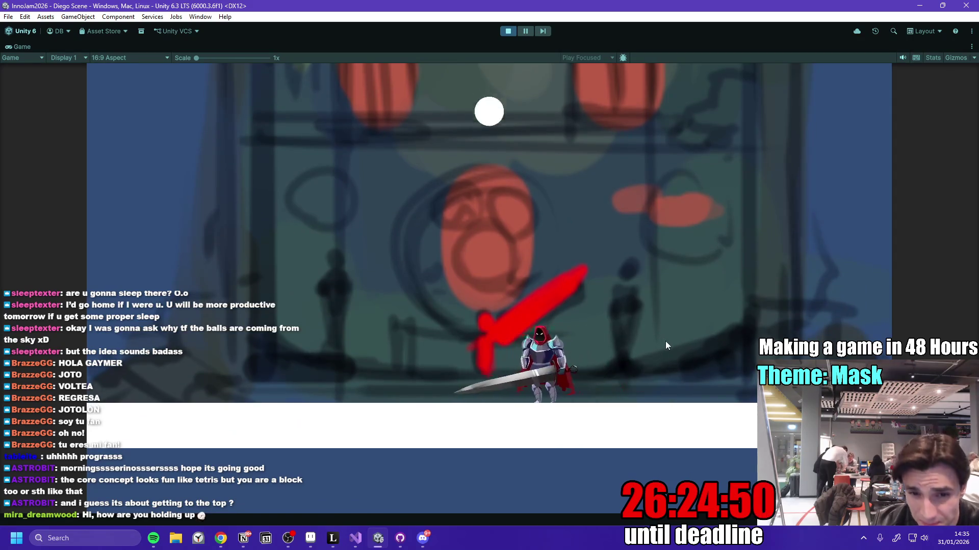
key(d)
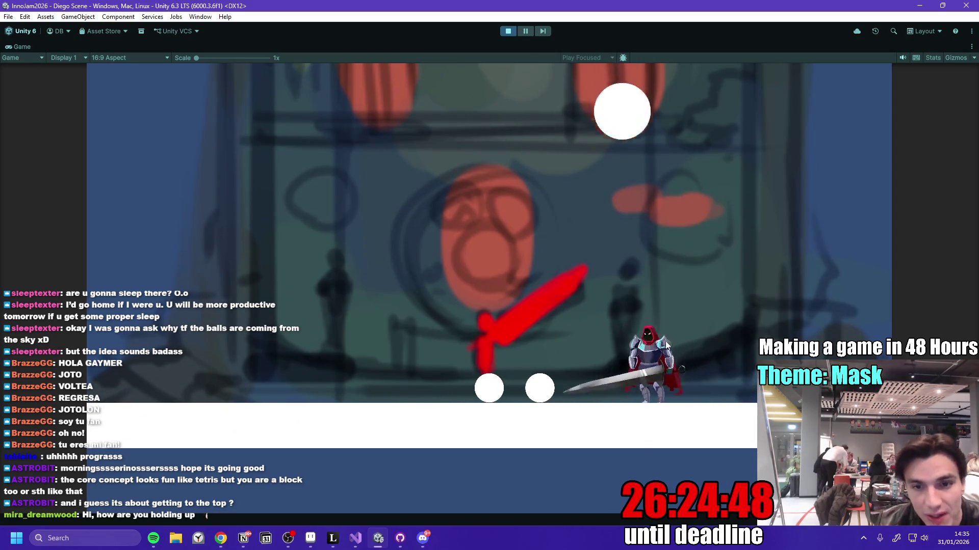
key(d)
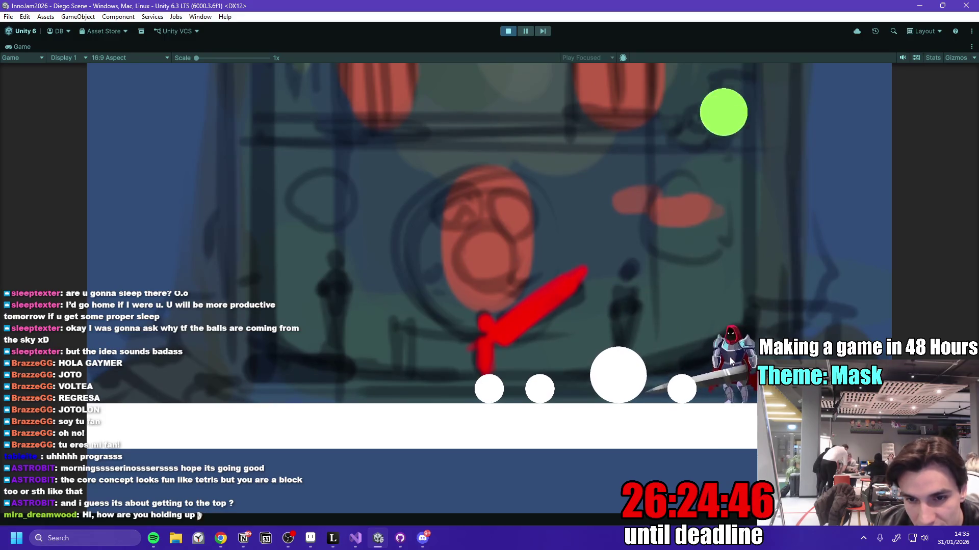
key(a)
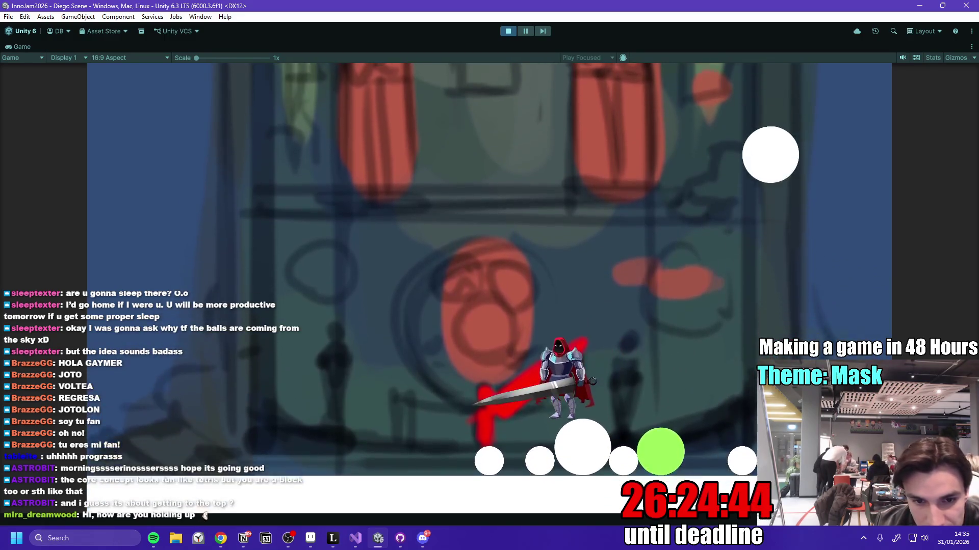
key(d)
key(a)
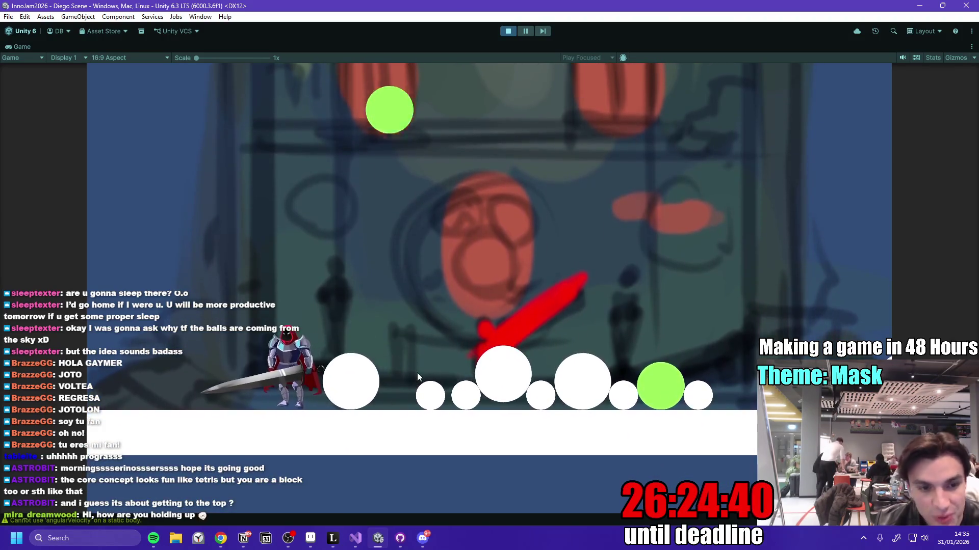
key(space)
key(space)
key(d)
key(d)
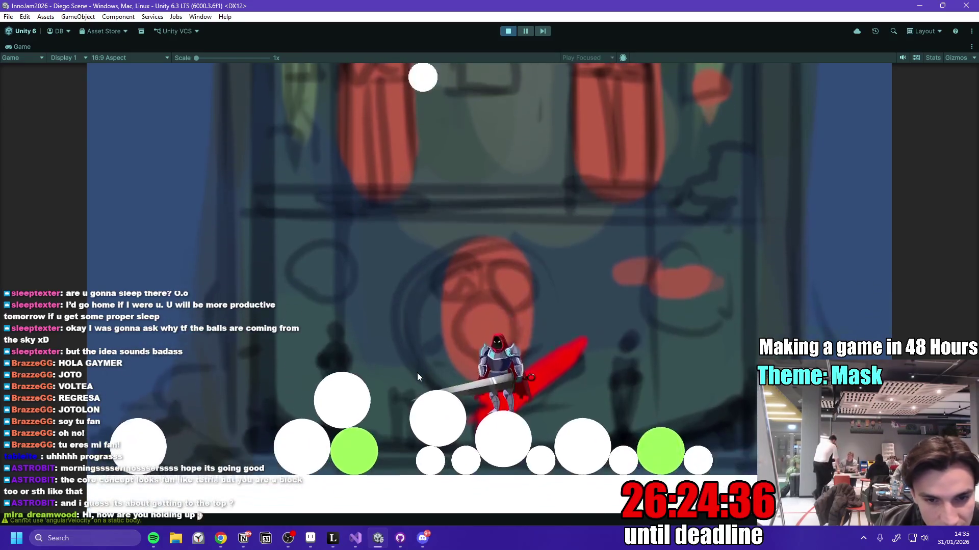
key(a)
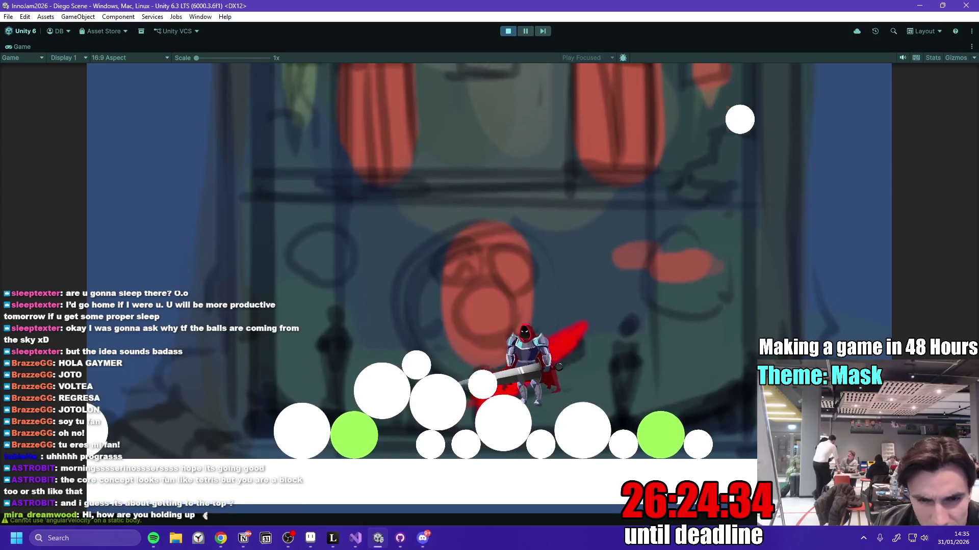
key(space)
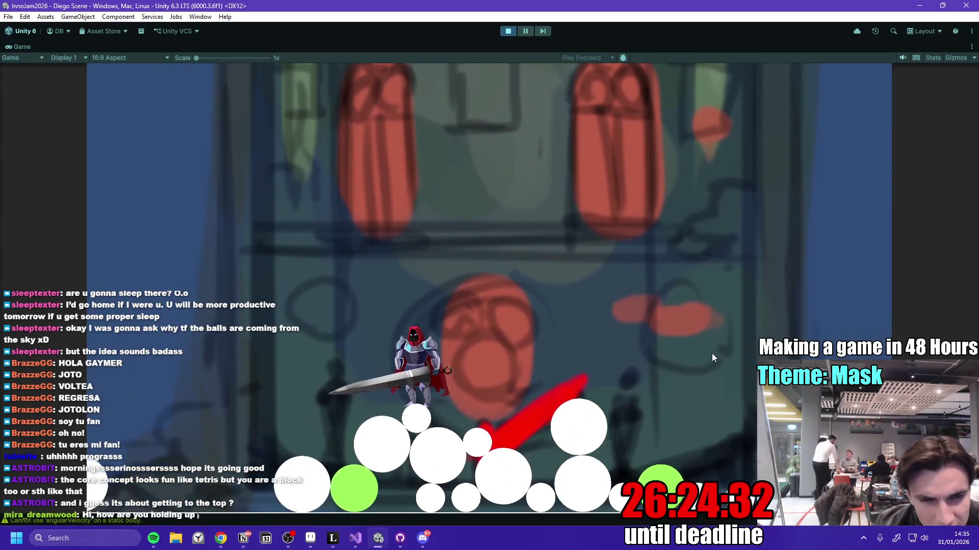
key(a)
key(d)
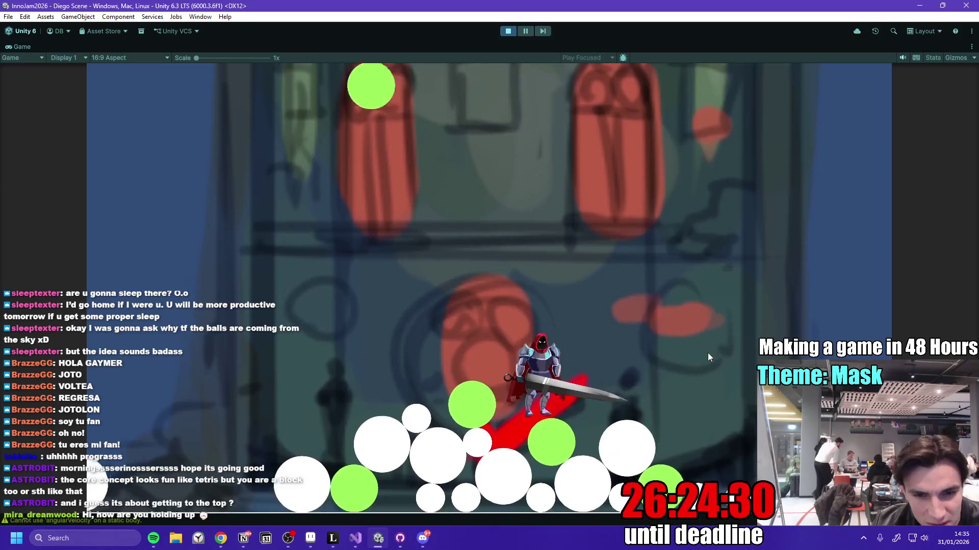
key(a)
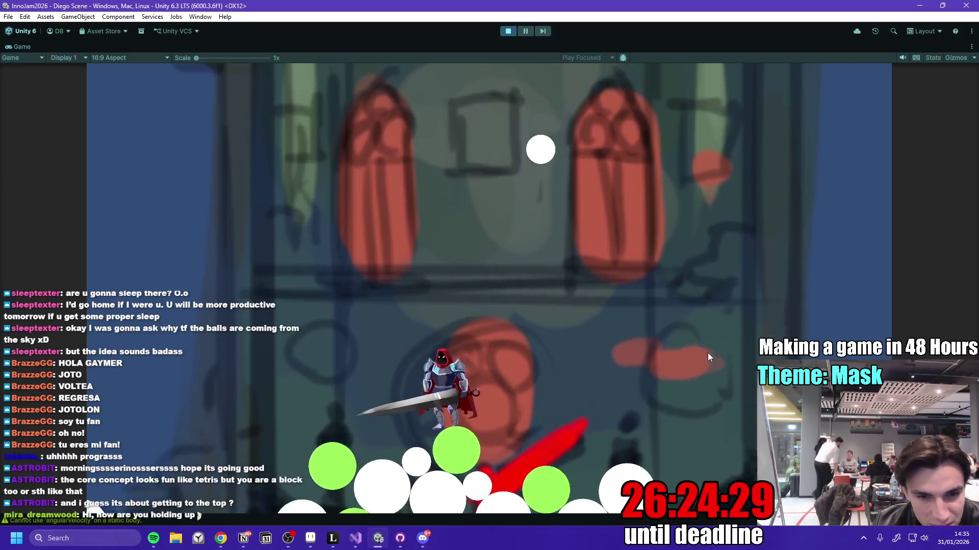
key(d)
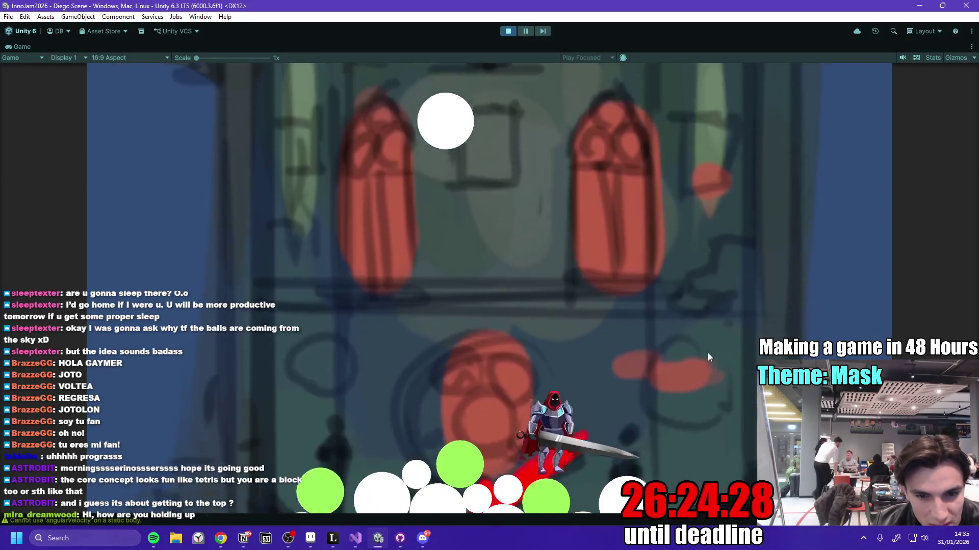
key(a)
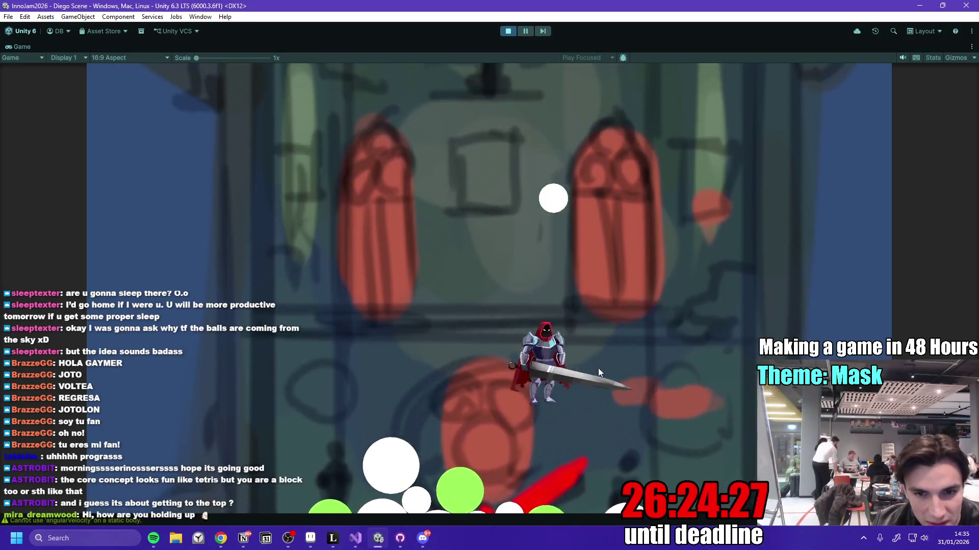
- Shuffle the knight left and right on top of the growing pile of white and green balls
key(a)
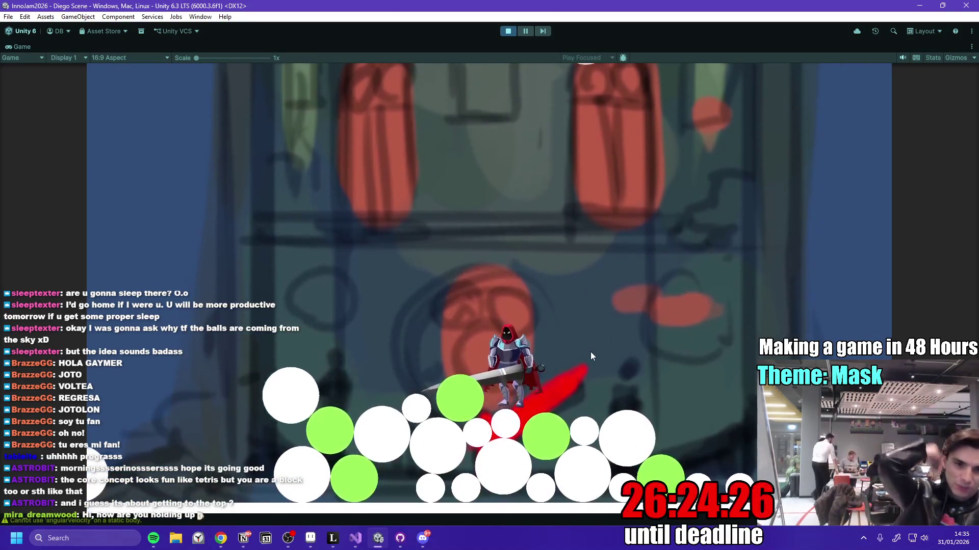
key(a)
key(d)
key(a)
key(d)
key(d)
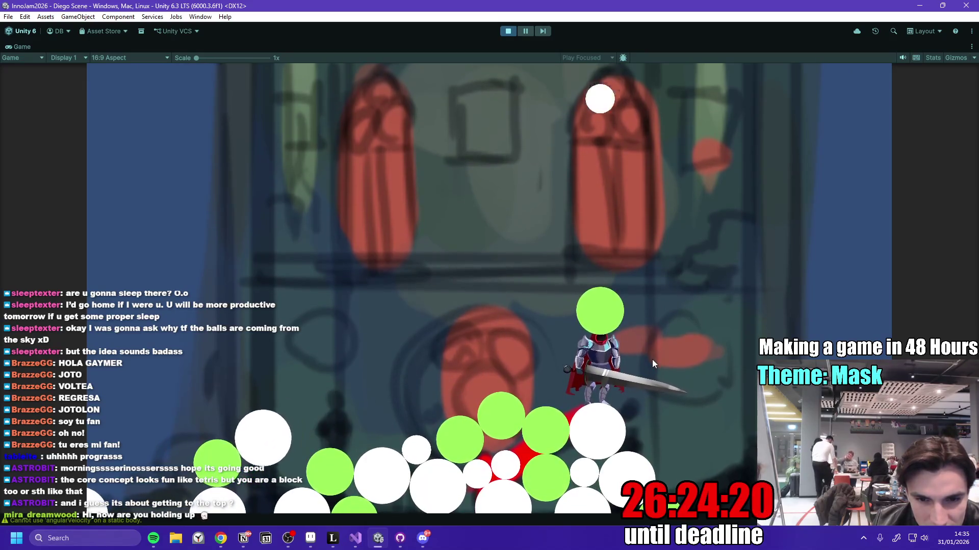
key(a)
key(d)
key(a)
key(d)
key(a)
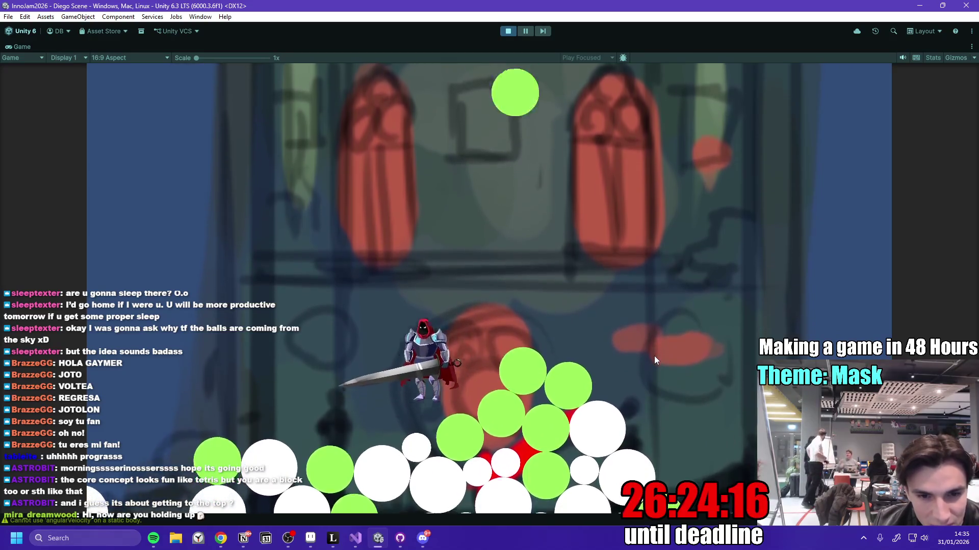
key(d)
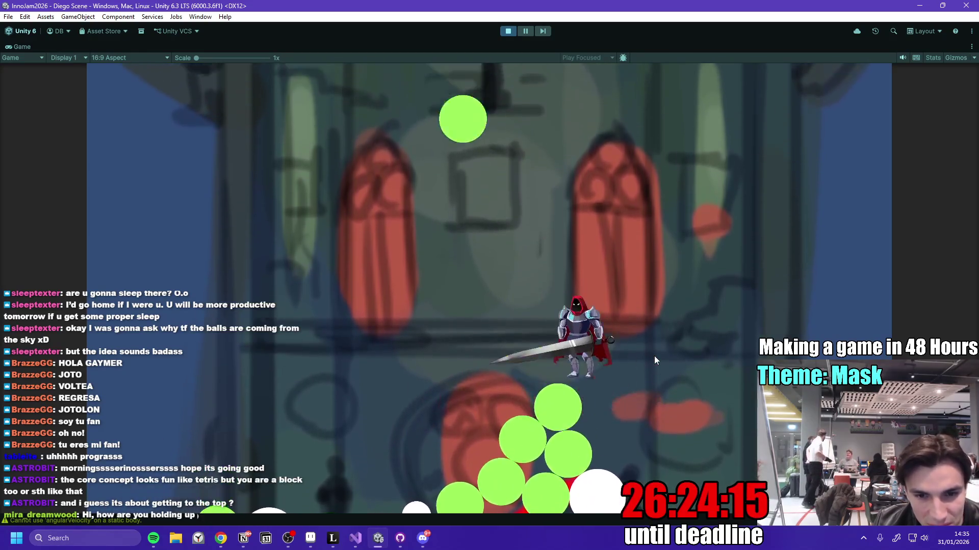
key(a)
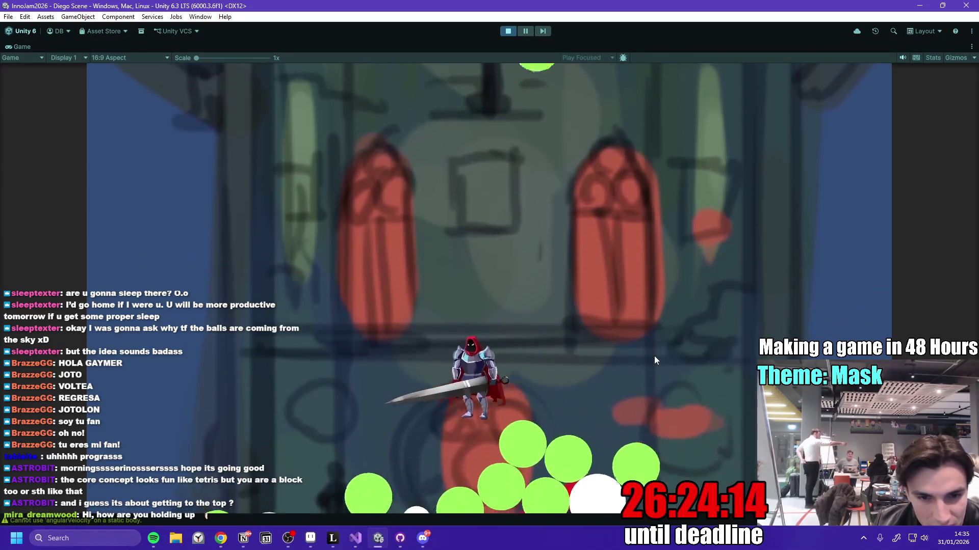
key(d)
key(d)
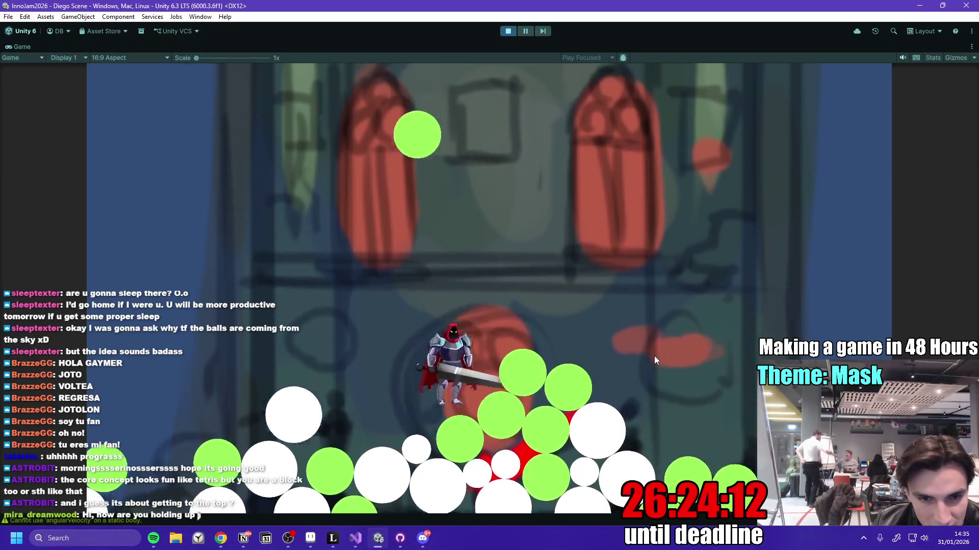
key(a)
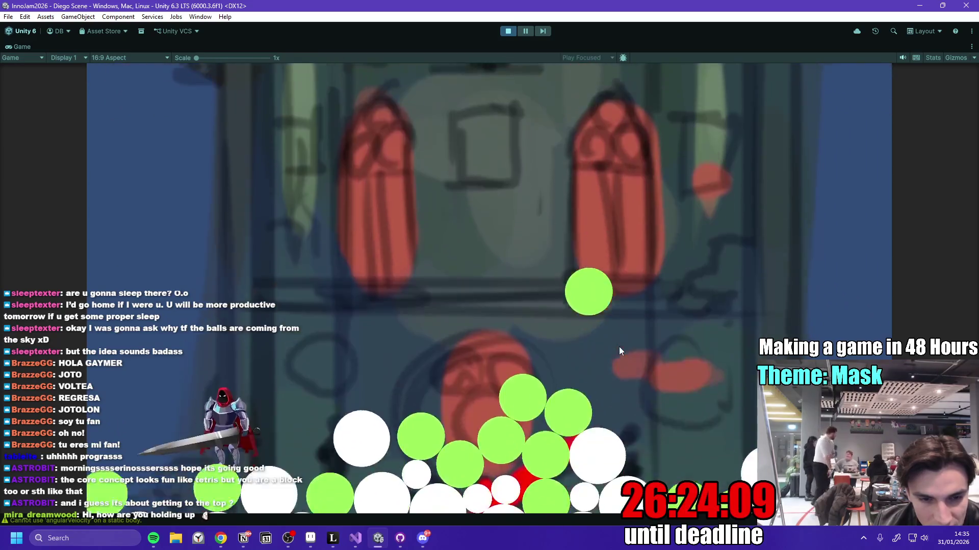
key(d)
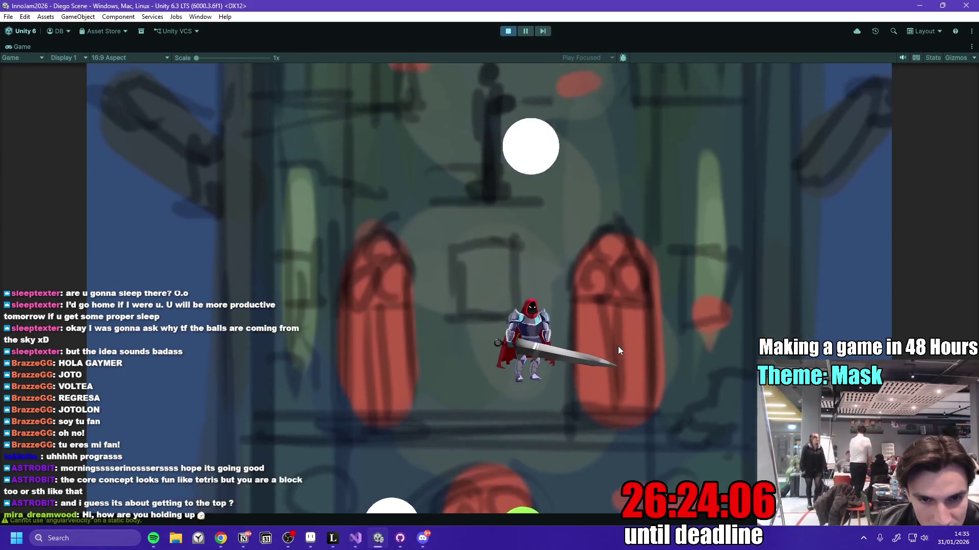
key(a)
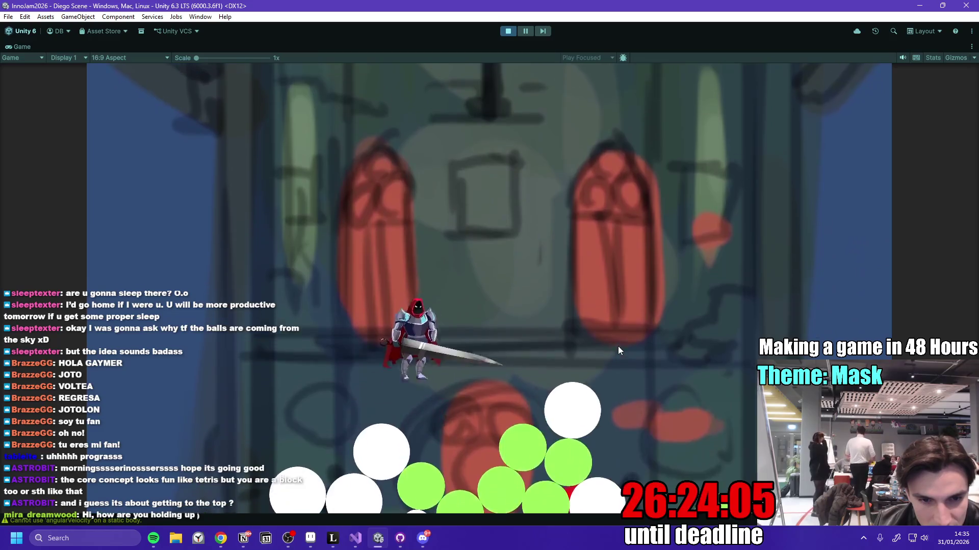
key(d)
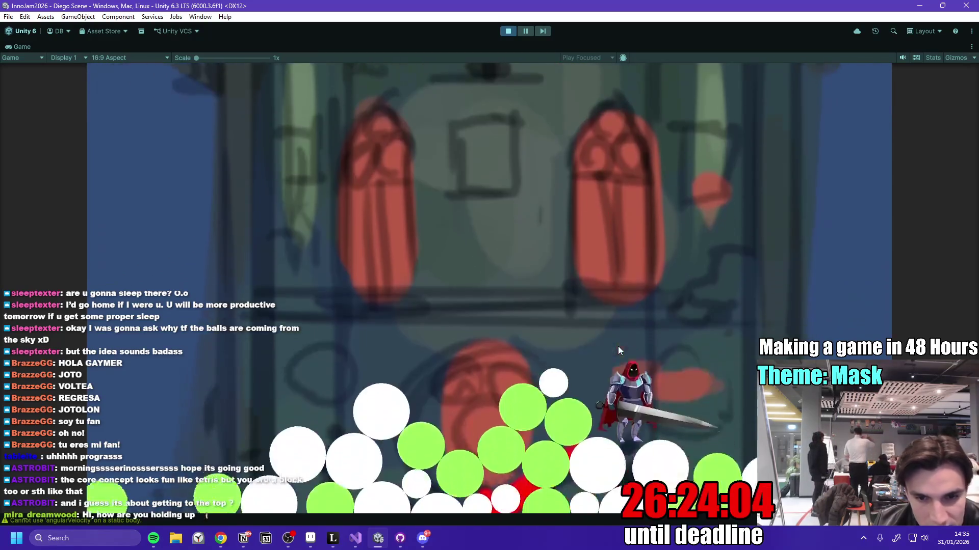
key(a)
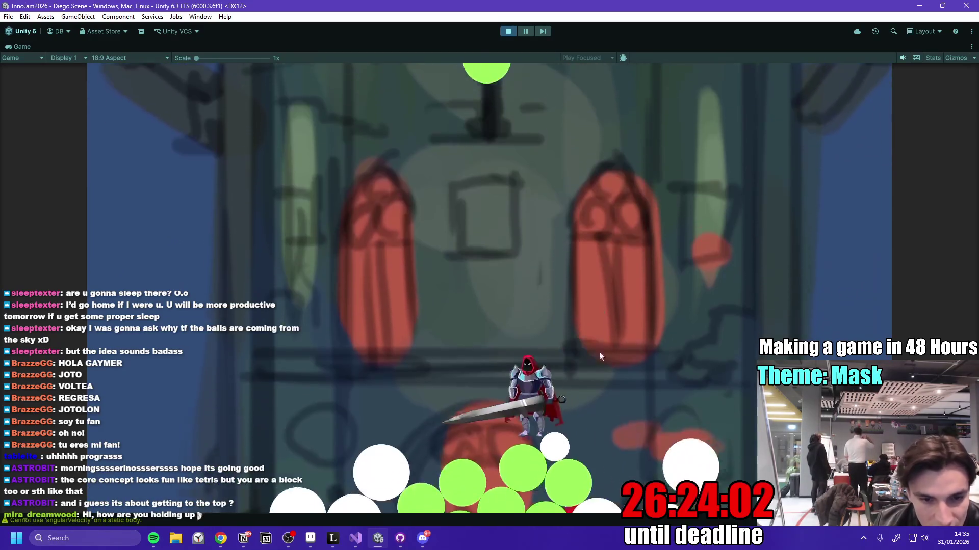
key(a)
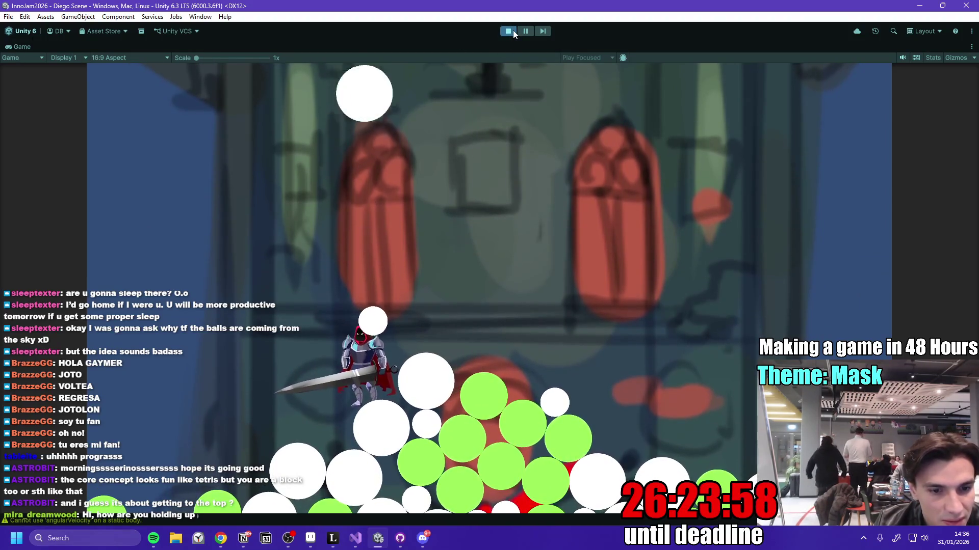
click(174, 538)
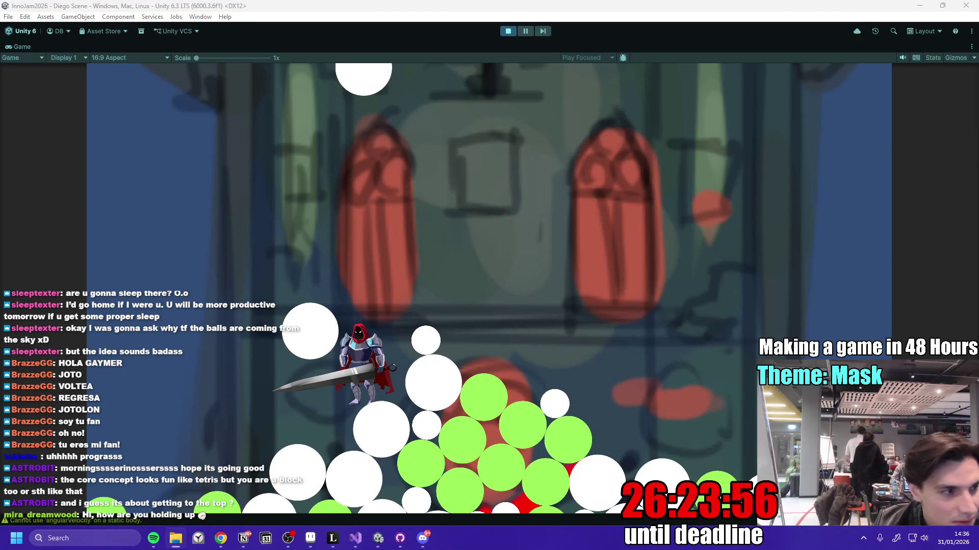
- Stop the game, delete the old knight_standing sprite, import the new knight_standing.png, and replay
double_click(17, 45)
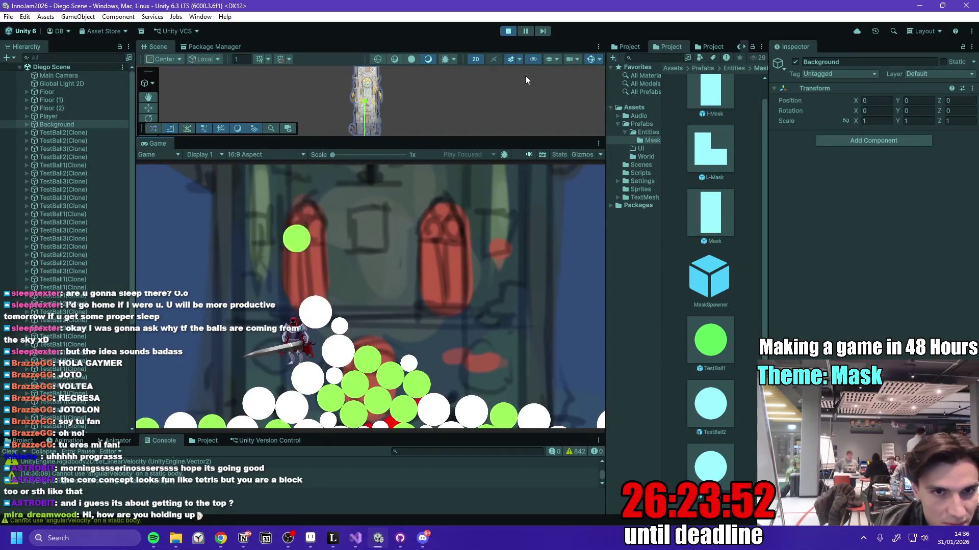
click(508, 31)
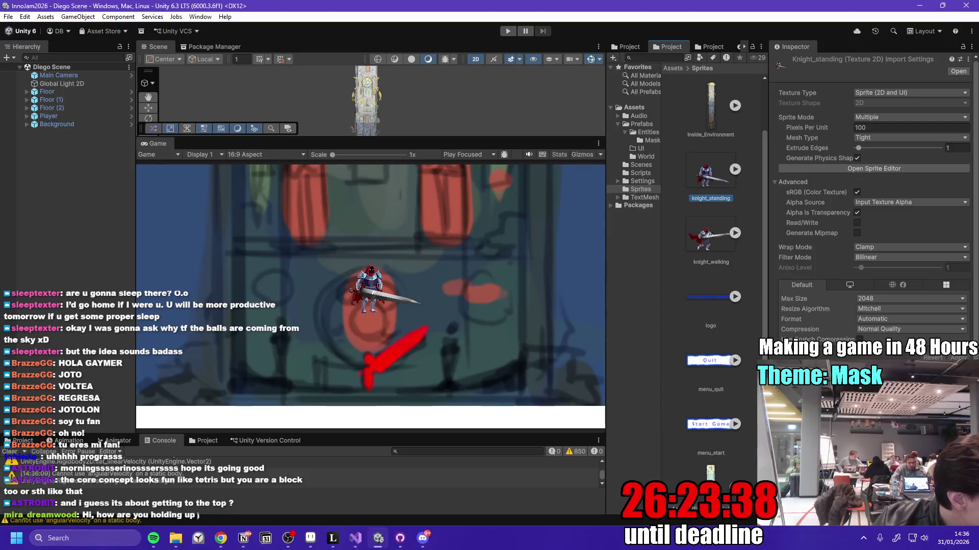
key(alt+Tab)
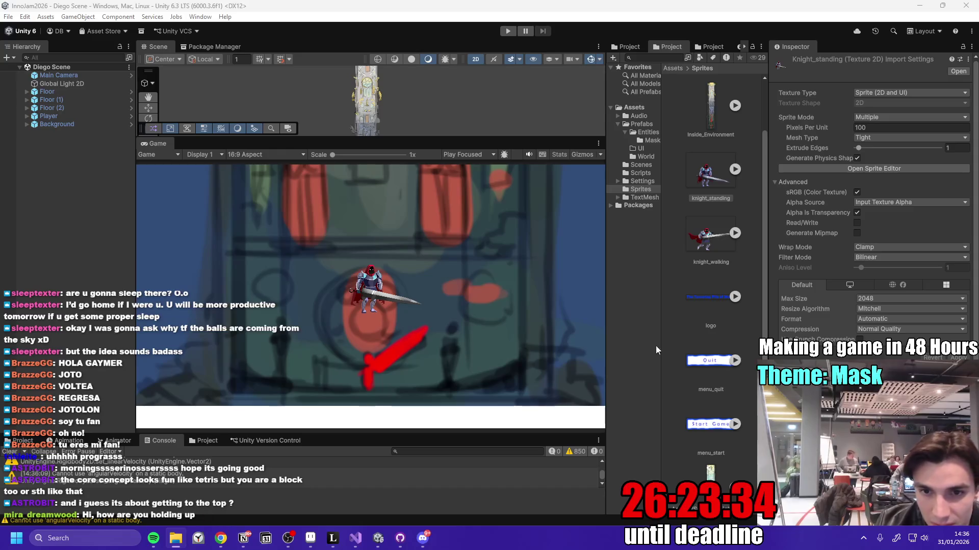
click(734, 199)
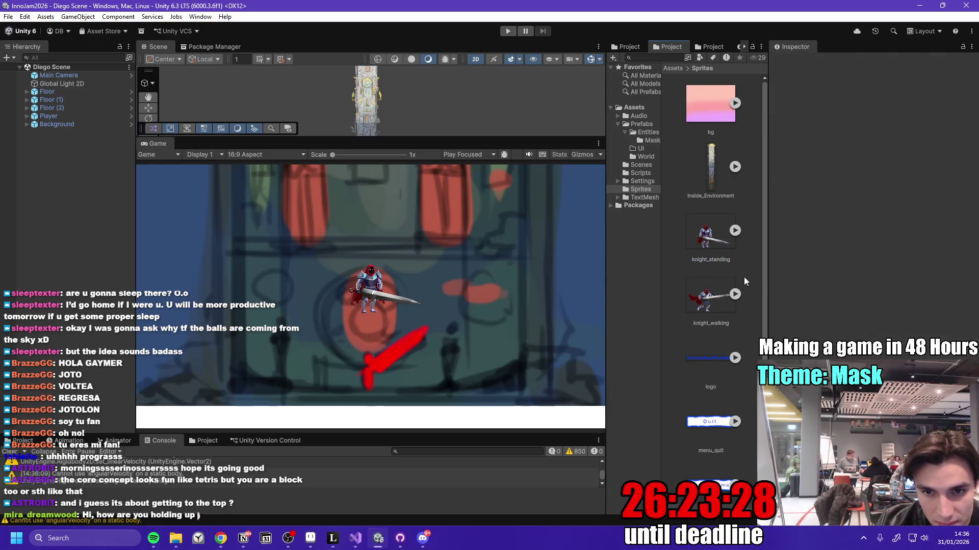
key(Delete)
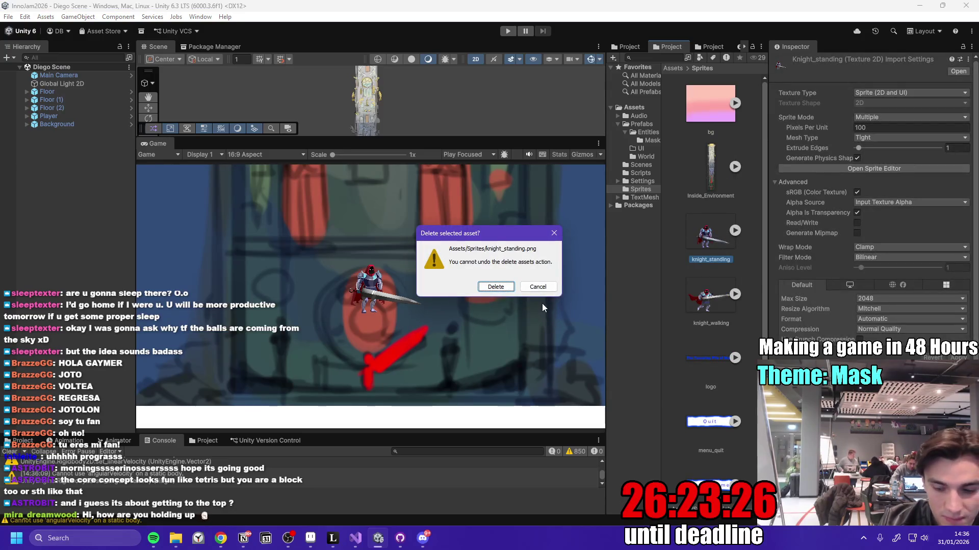
key(Return)
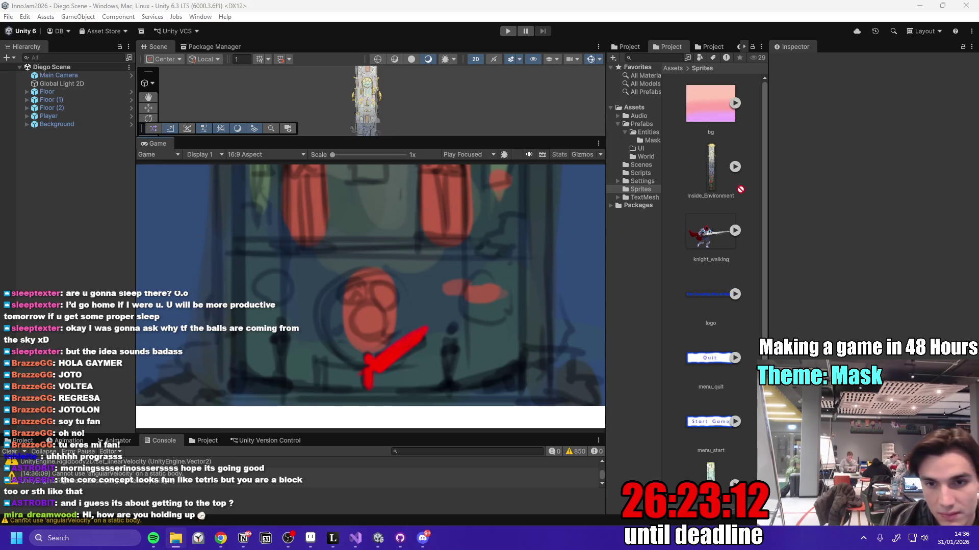
drag(749, 218, 746, 219)
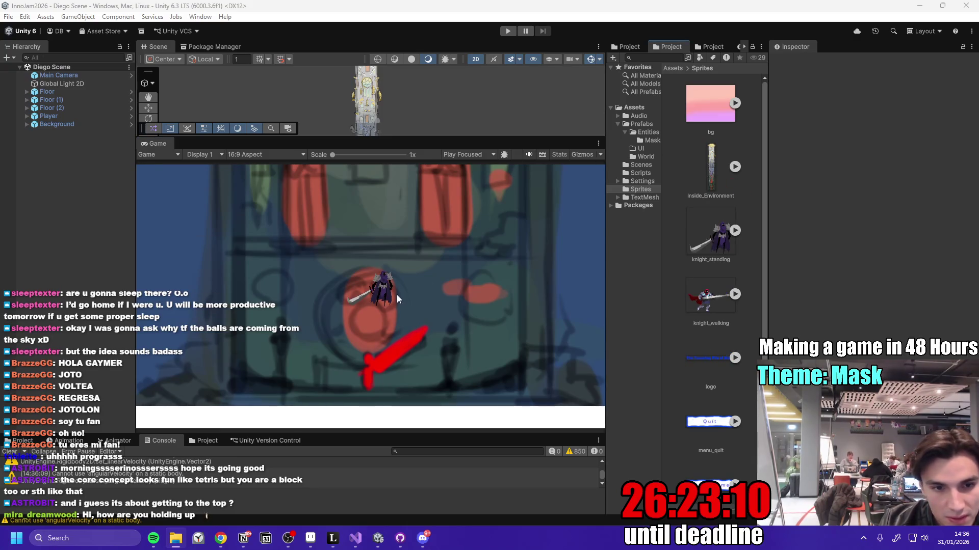
key(ctrl+p)
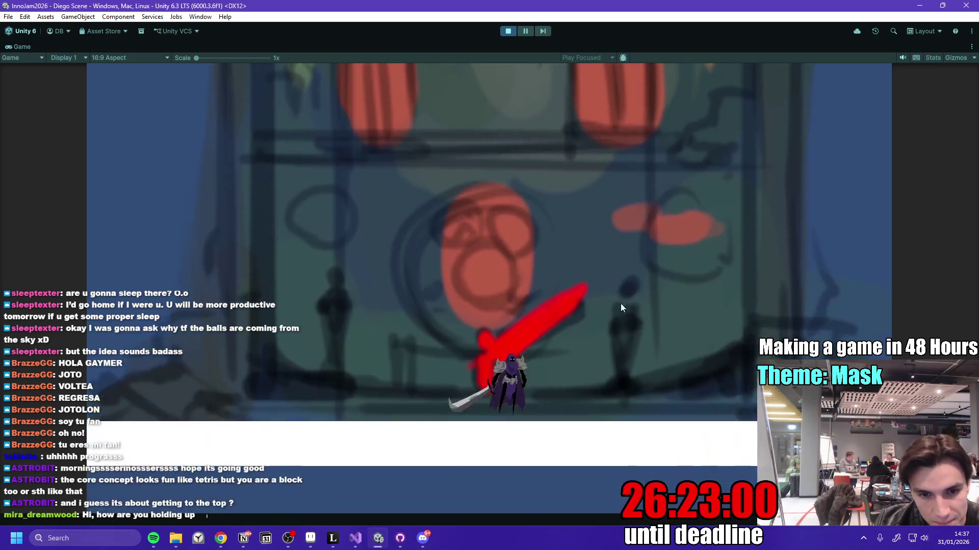
- Move the purple knight right across the floor while green and white balls pile up
key(d)
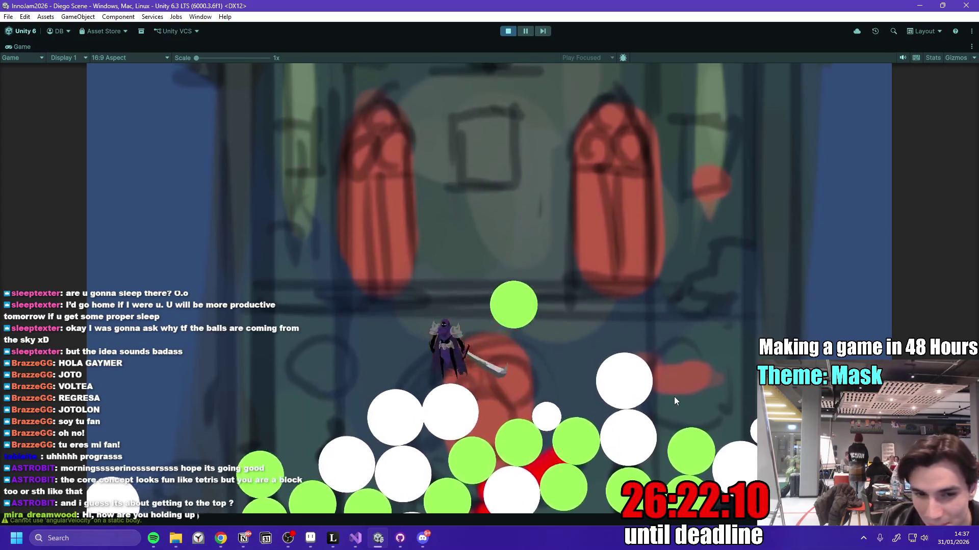
click(224, 539)
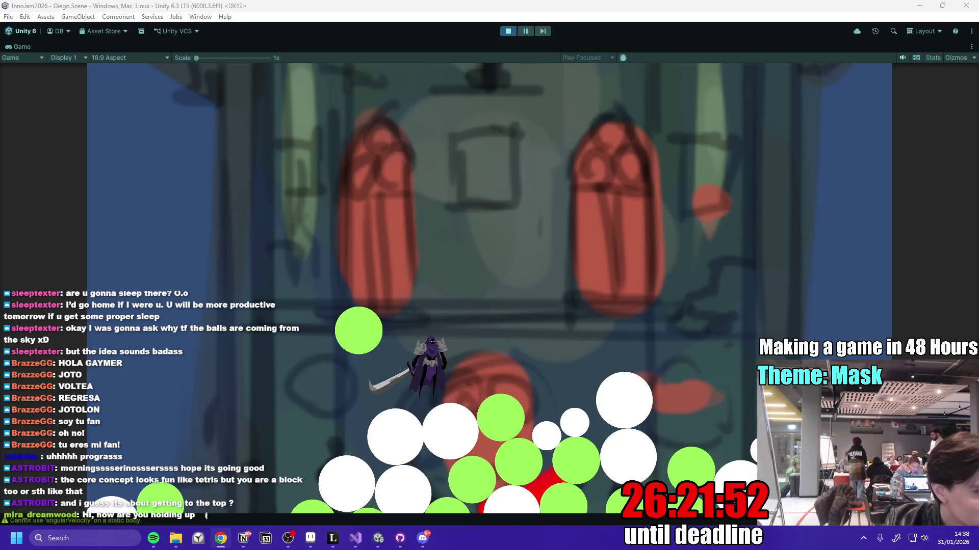
- Watch the Sephiroth showcase full screen, seeking between about 4:21 and 5:04
key(alt+Tab)
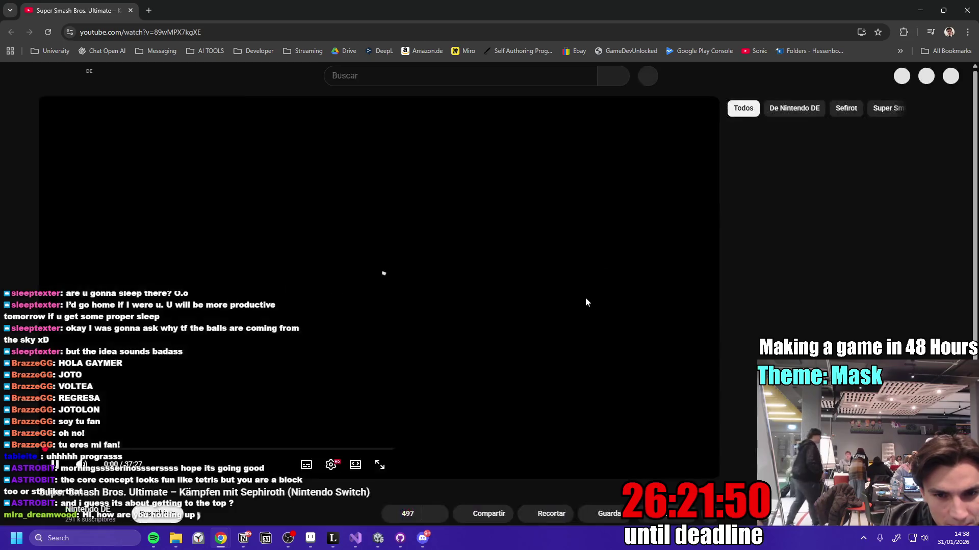
click(62, 449)
click(698, 465)
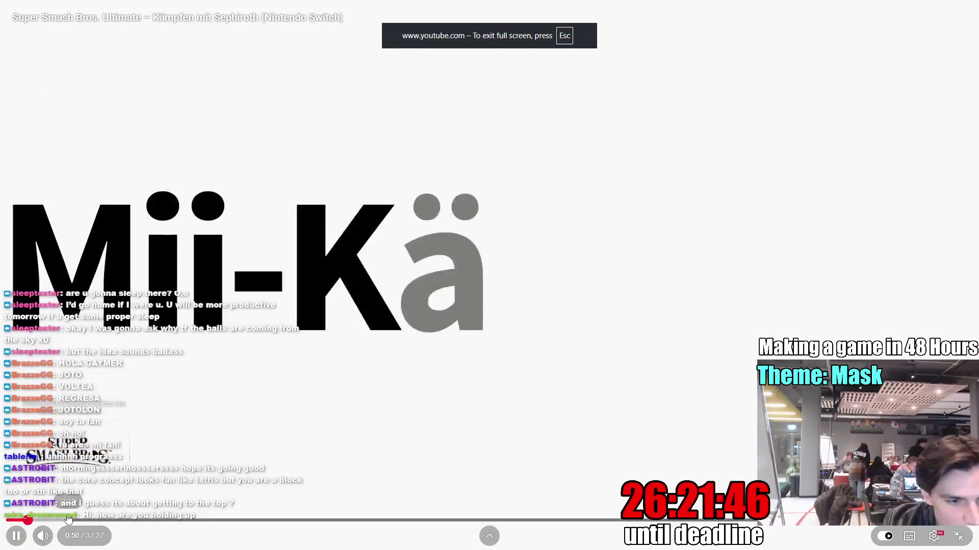
click(137, 520)
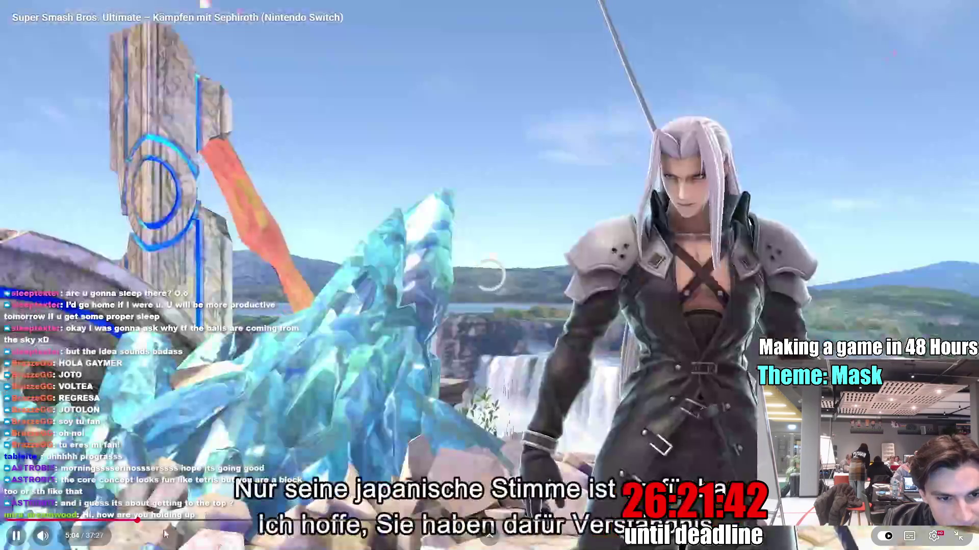
click(122, 521)
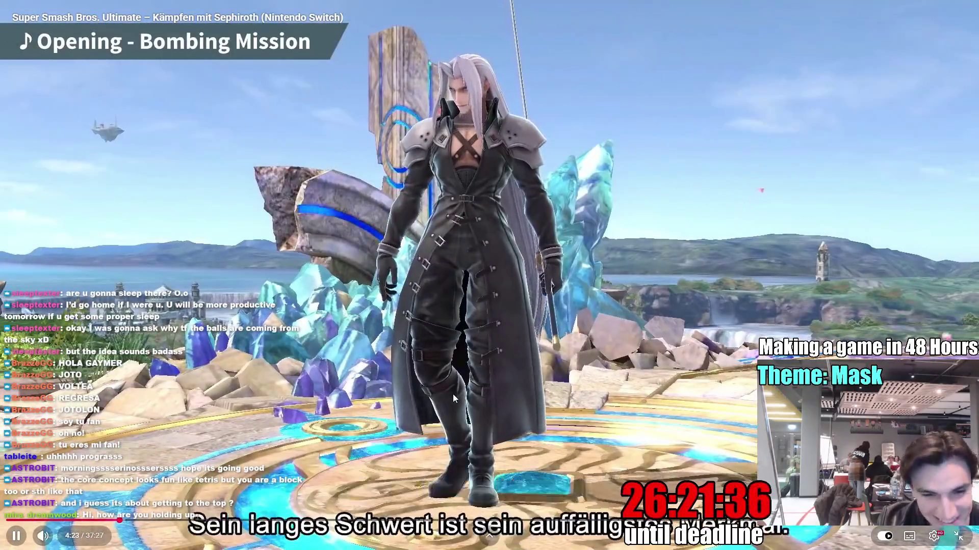
key(Right)
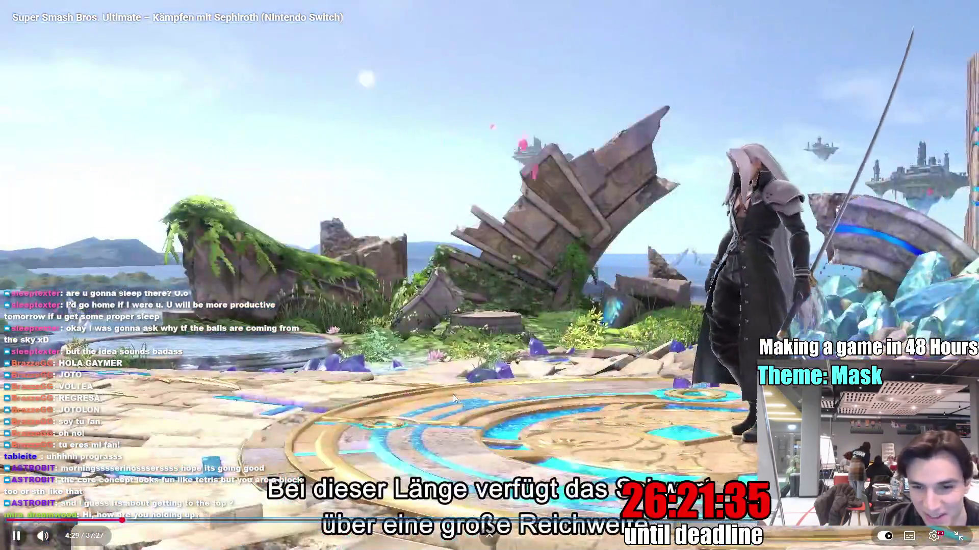
key(space)
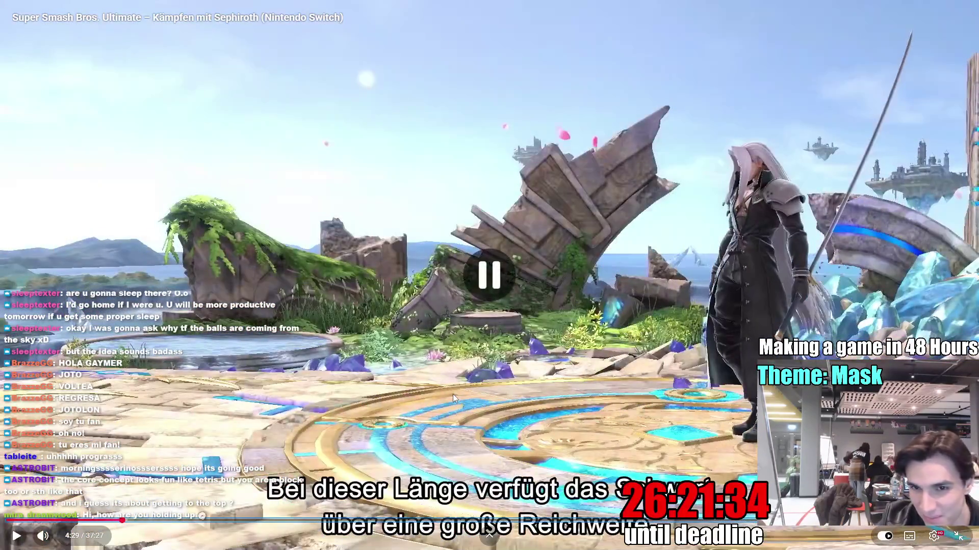
key(space)
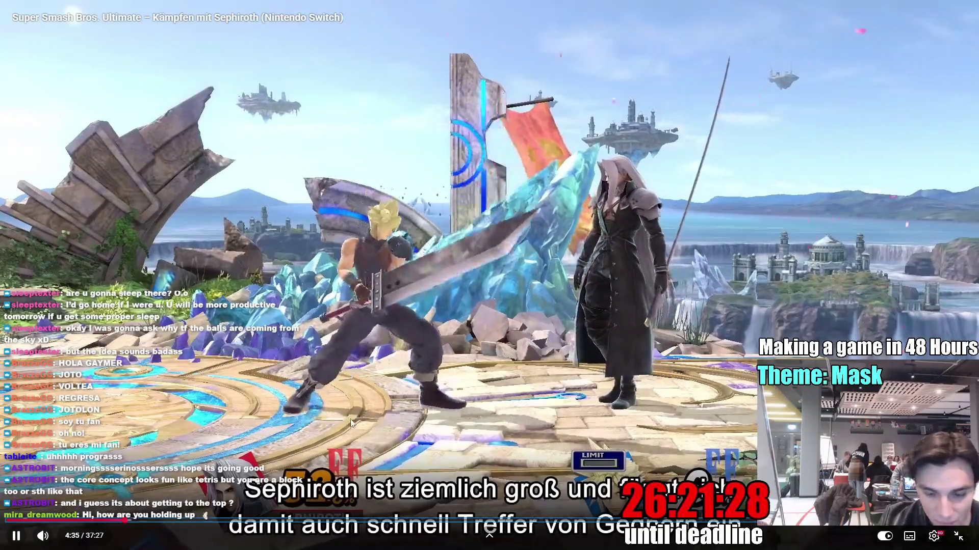
- Skip ahead to the sprint attack section, pause at 7:30, and exit full screen
key(l)
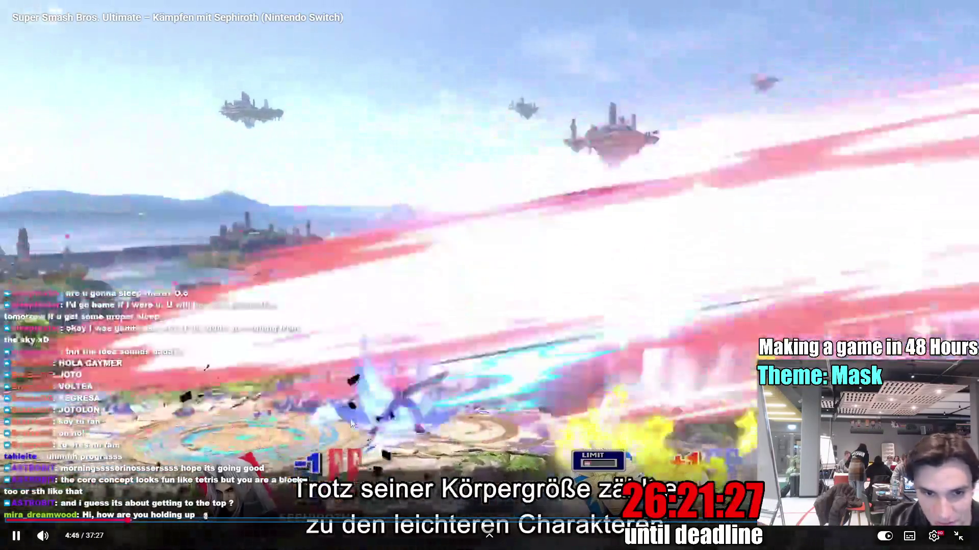
key(l)
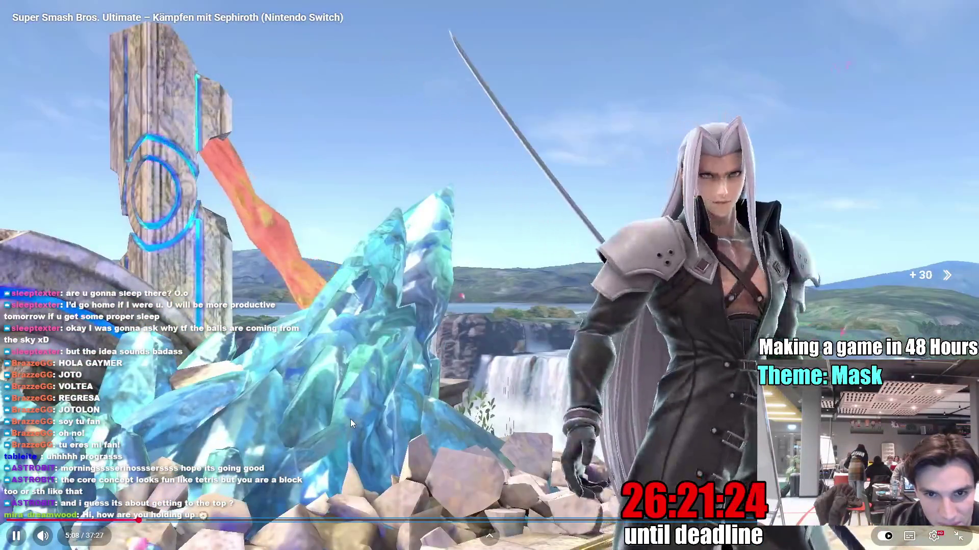
key(l)
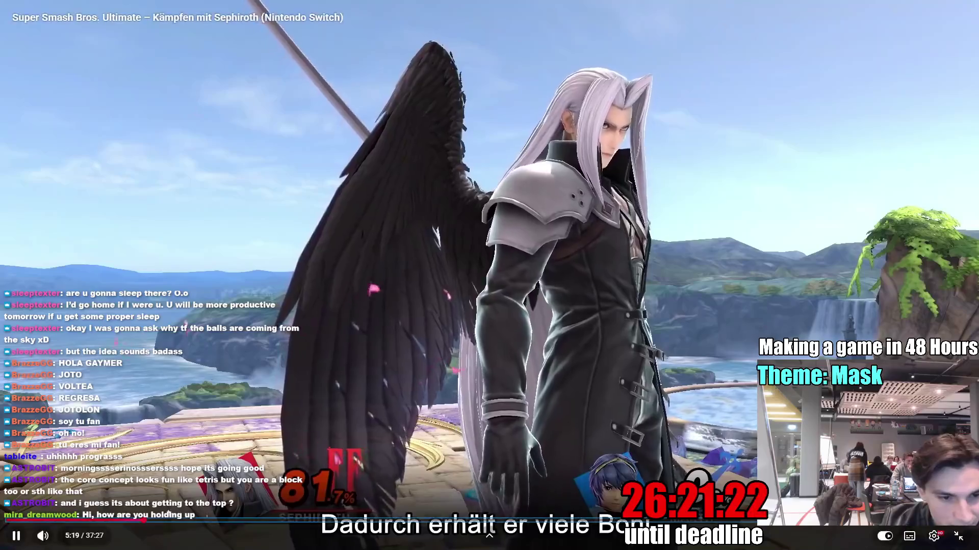
drag(145, 520, 152, 522)
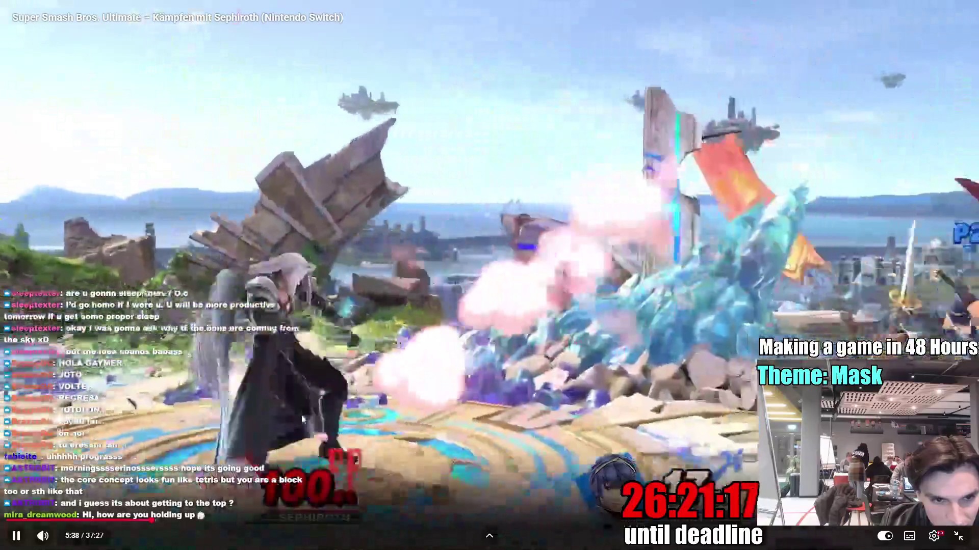
drag(154, 521, 158, 524)
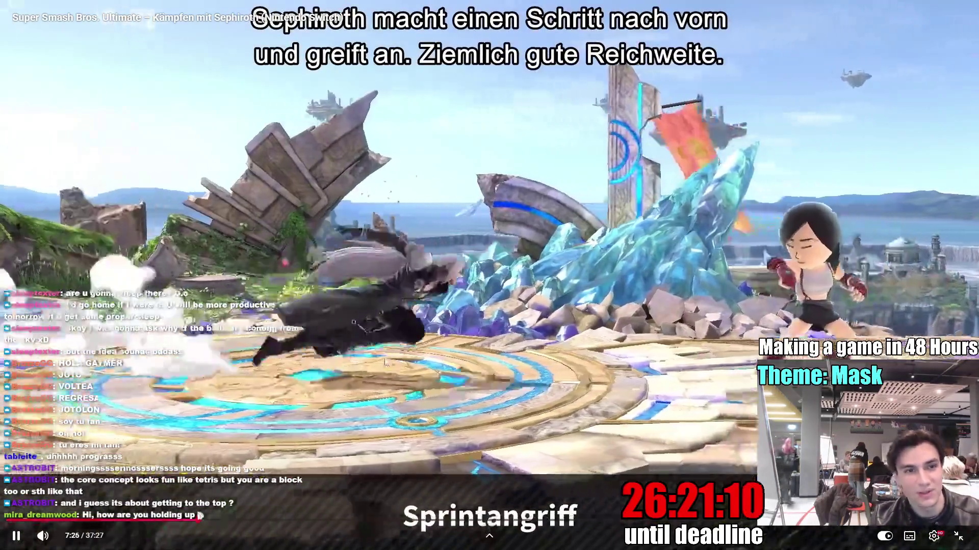
click(469, 359)
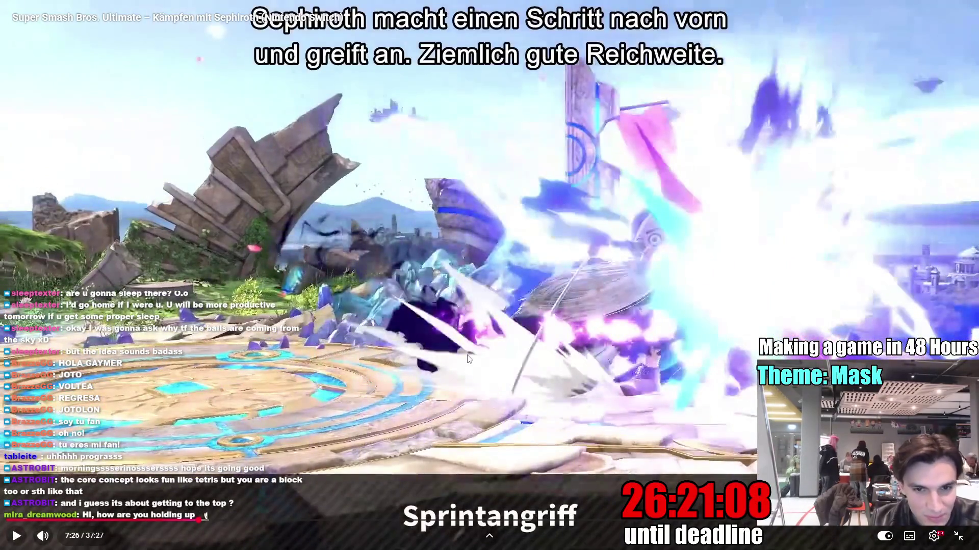
key(Left)
click(468, 357)
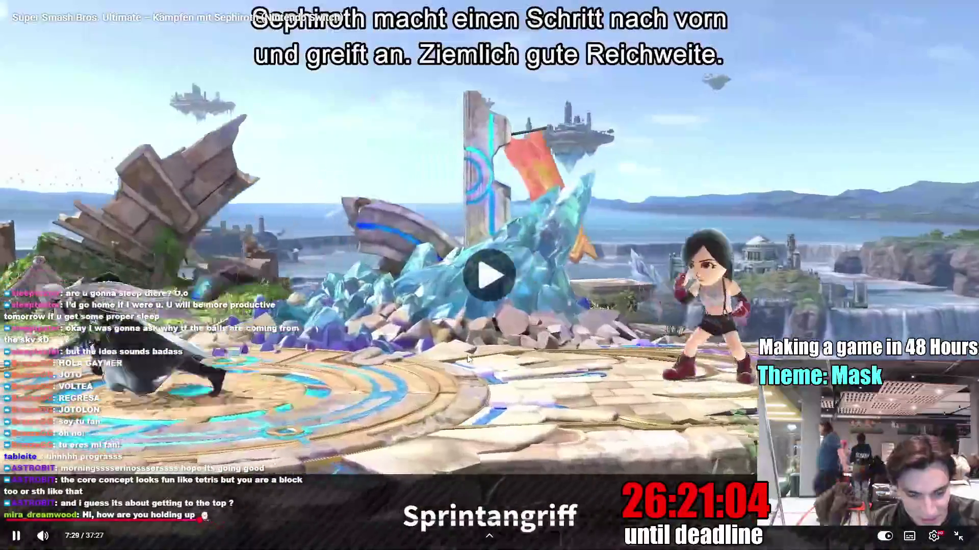
click(467, 354)
click(467, 354)
click(467, 355)
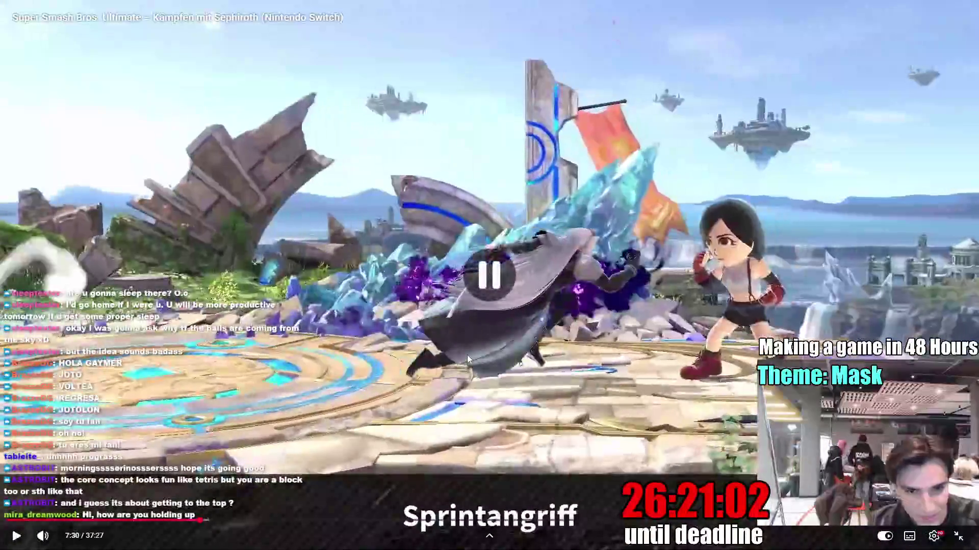
double_click(467, 354)
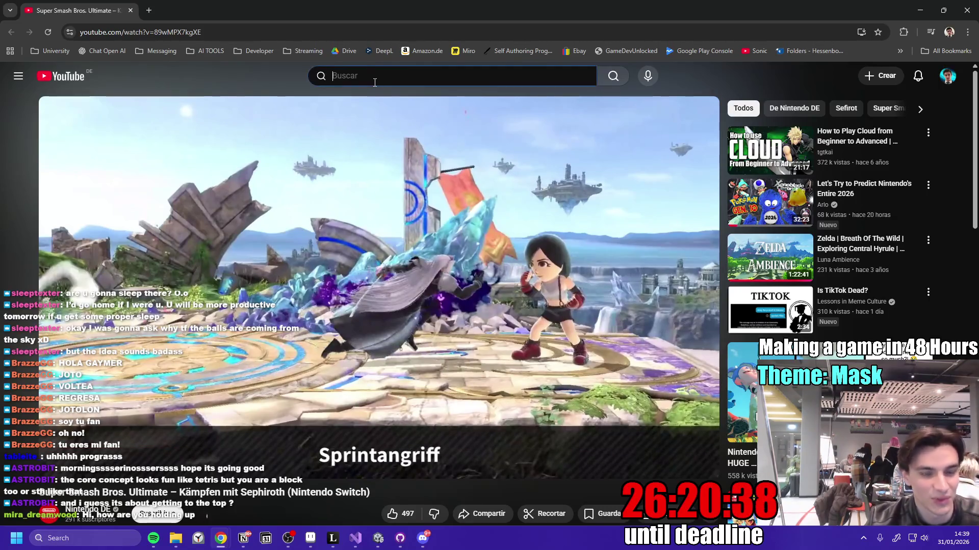
- Search 'genshin impact columbina' and open the Columbina character presentation video
text(Genshin Impact Col)
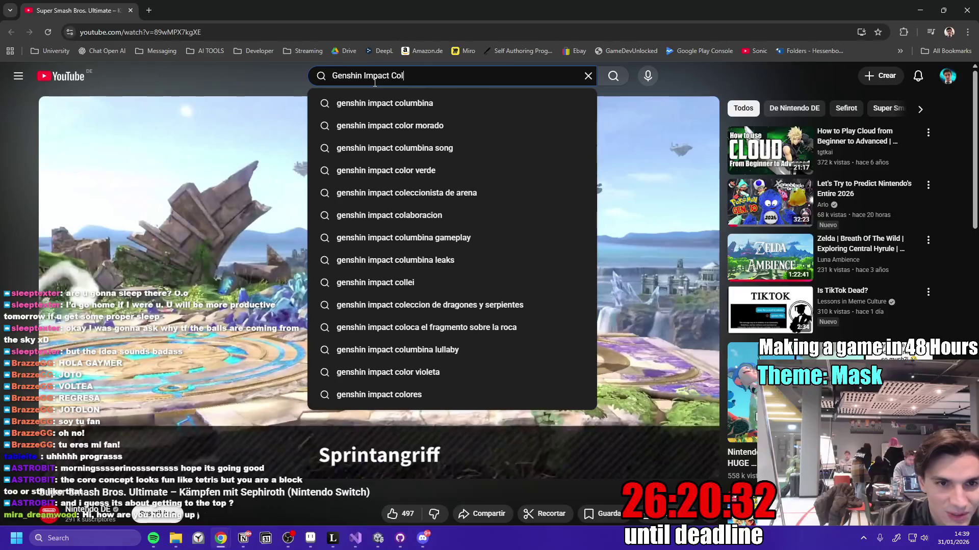
click(442, 107)
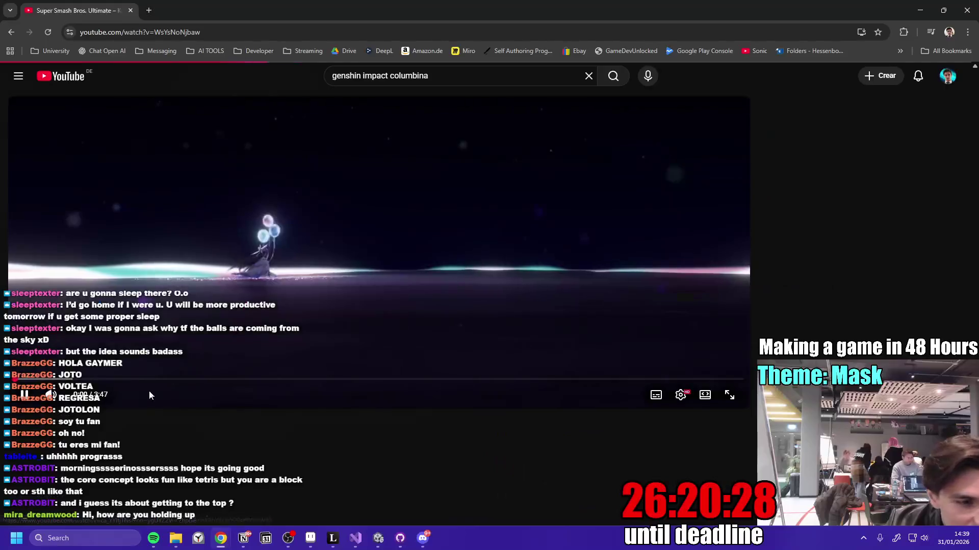
click(90, 379)
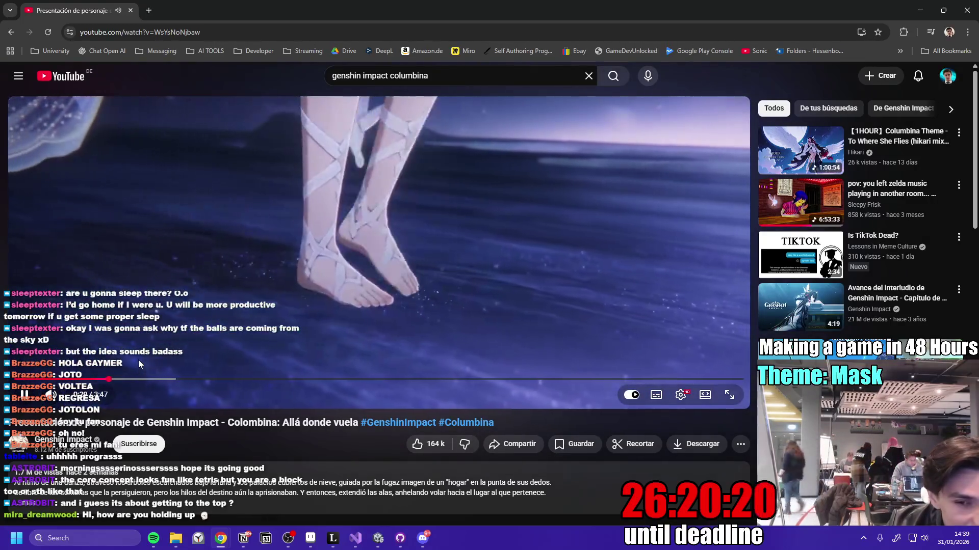
scroll(859, 317, down, 2)
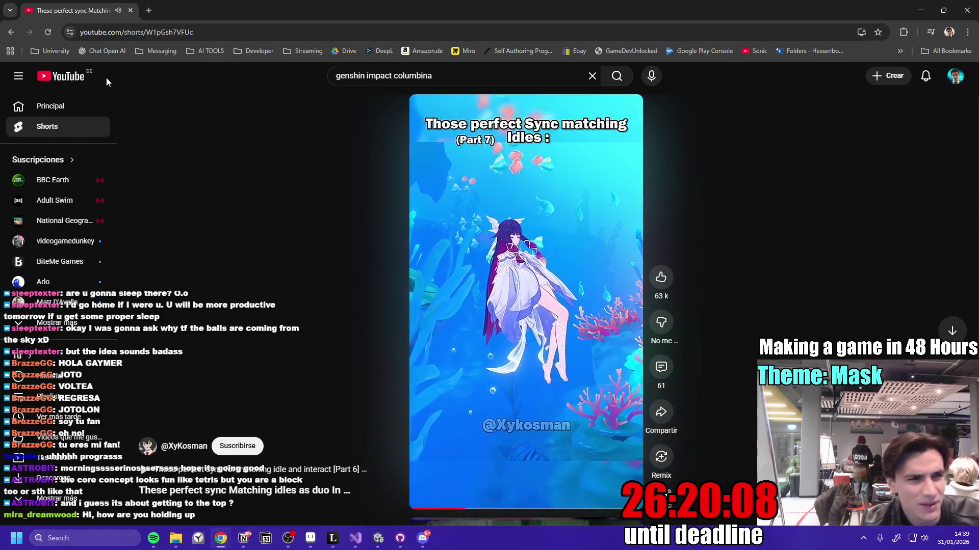
click(10, 32)
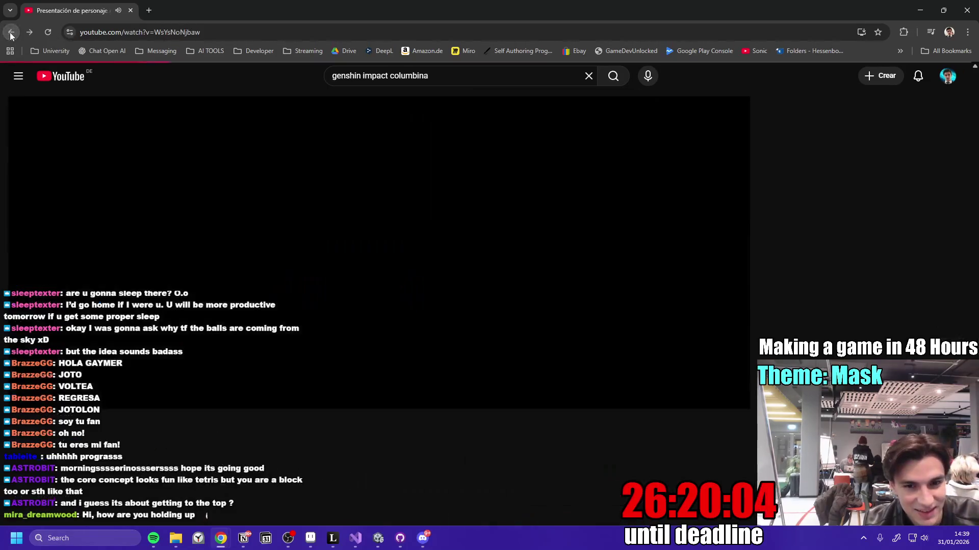
click(459, 77)
- Search 'columbina gameplay', open the Columbina Full Gameplay Showcase, and skip to the winged cutscene
text(gameplay)
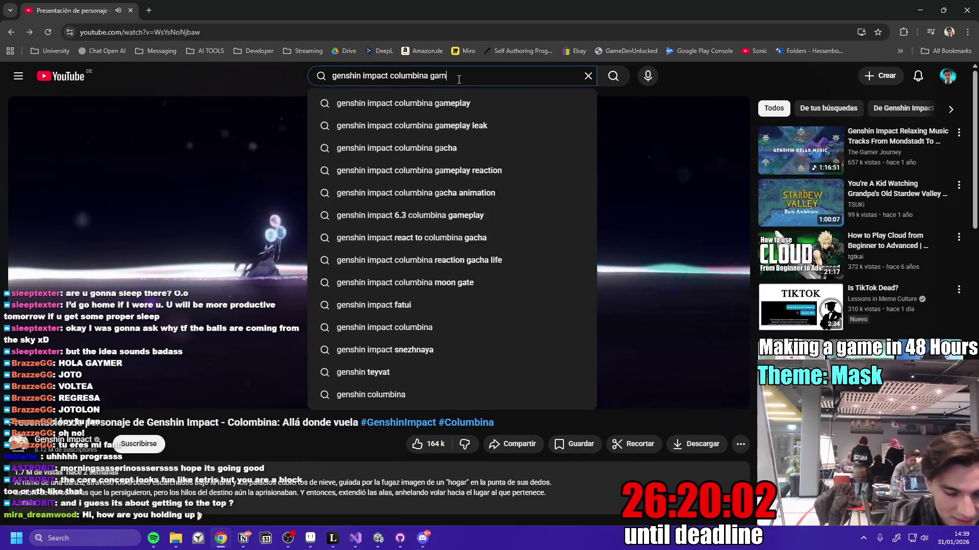
key(Return)
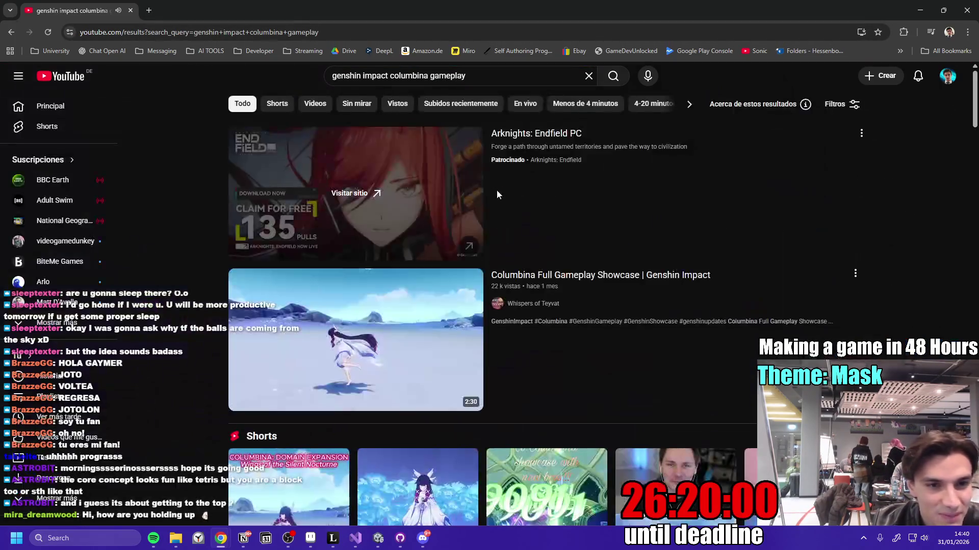
scroll(500, 189, down, 3)
click(438, 240)
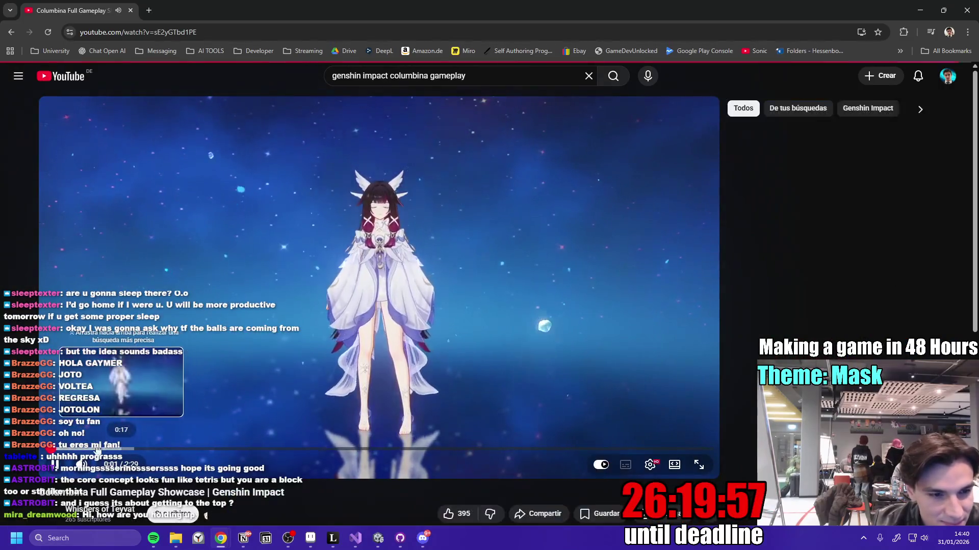
click(127, 449)
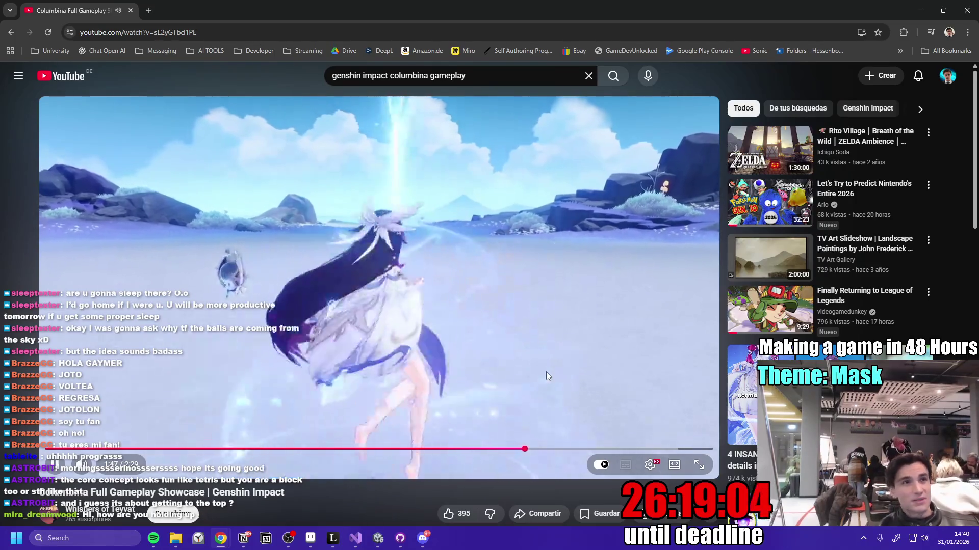
click(568, 449)
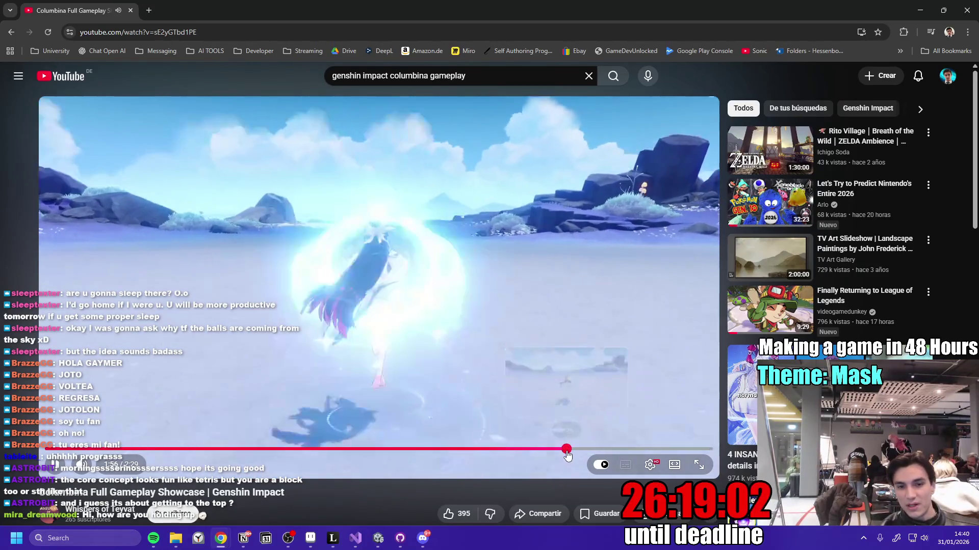
click(628, 449)
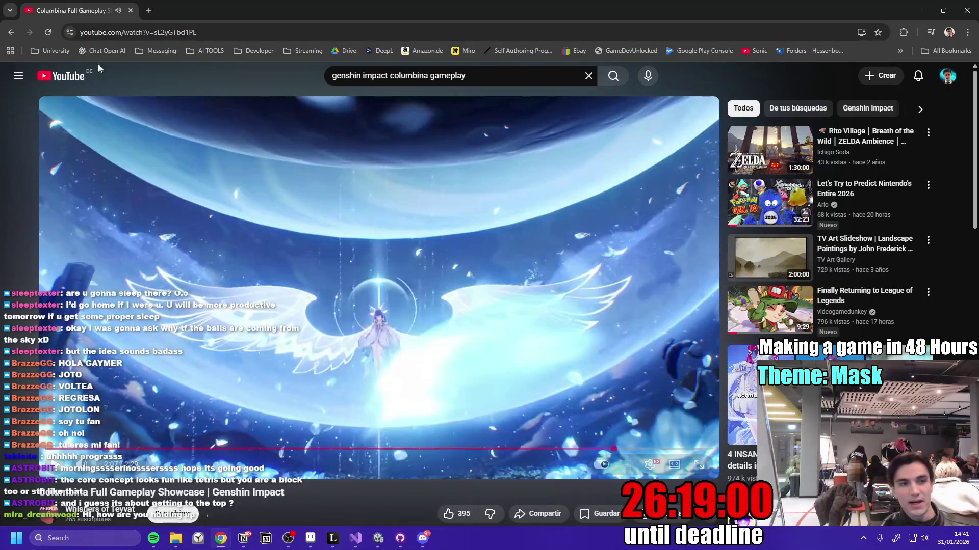
click(9, 34)
- Run the knight left and right in the running game and jump it onto the ball pile
key(alt+Tab)
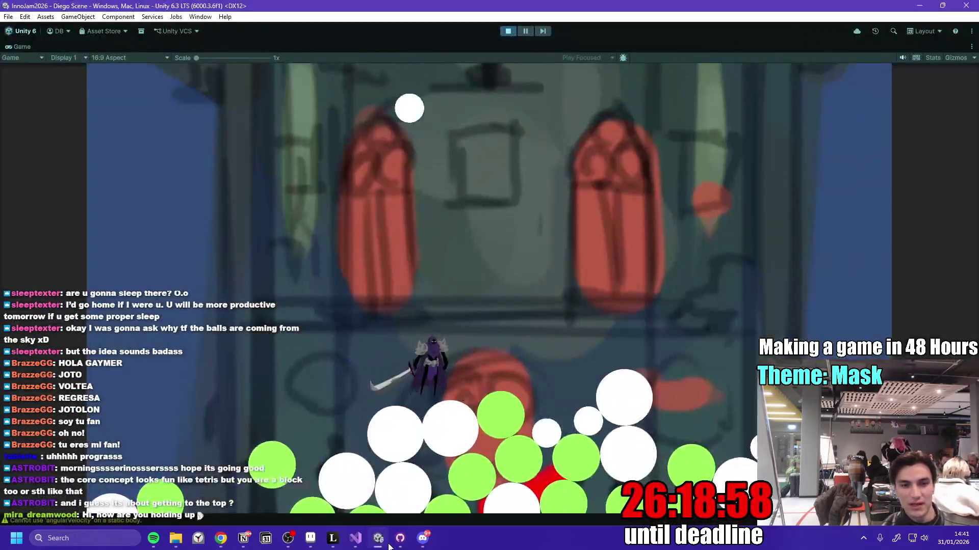
key(d)
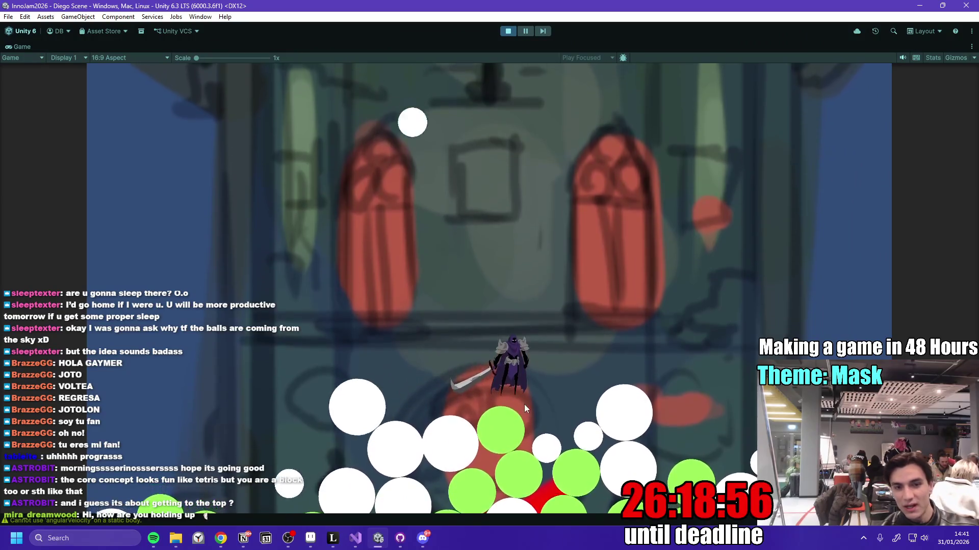
key(a)
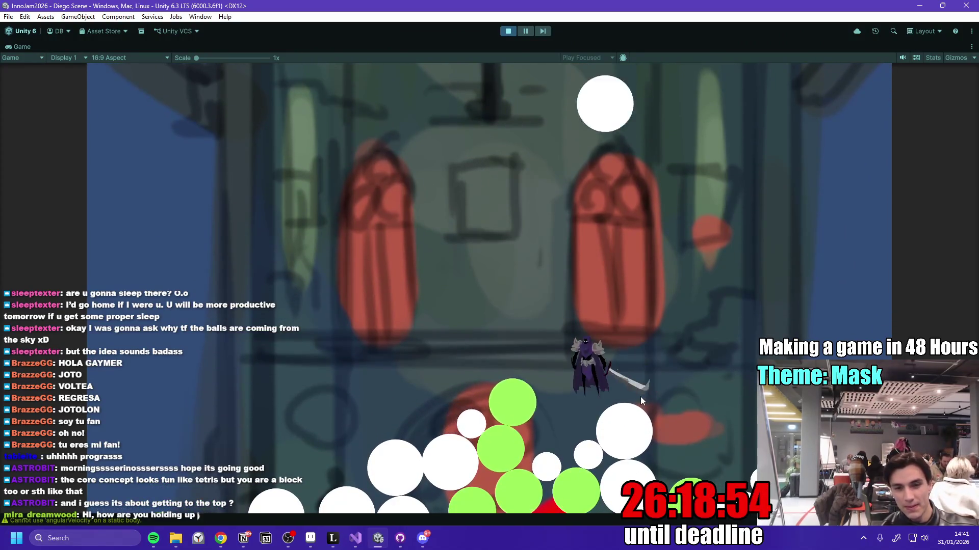
key(a)
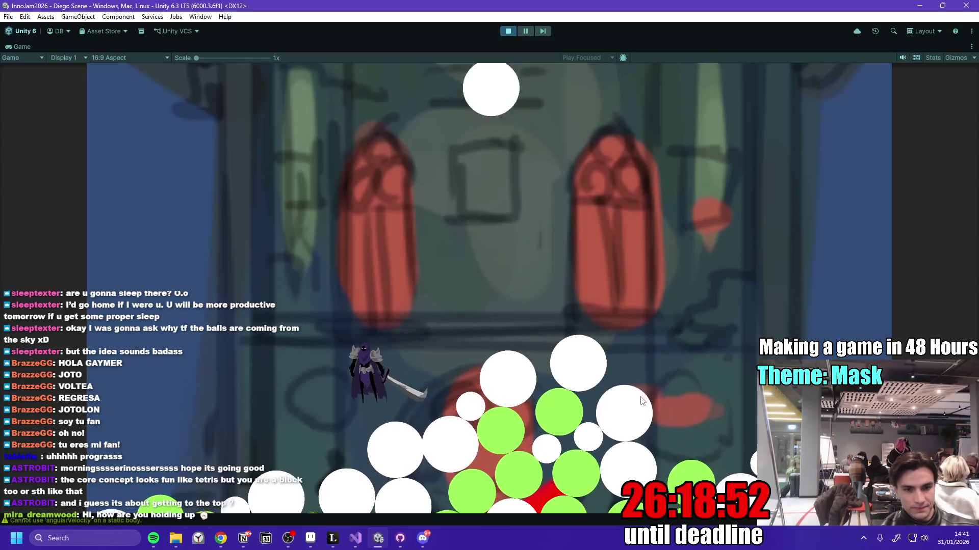
key(d)
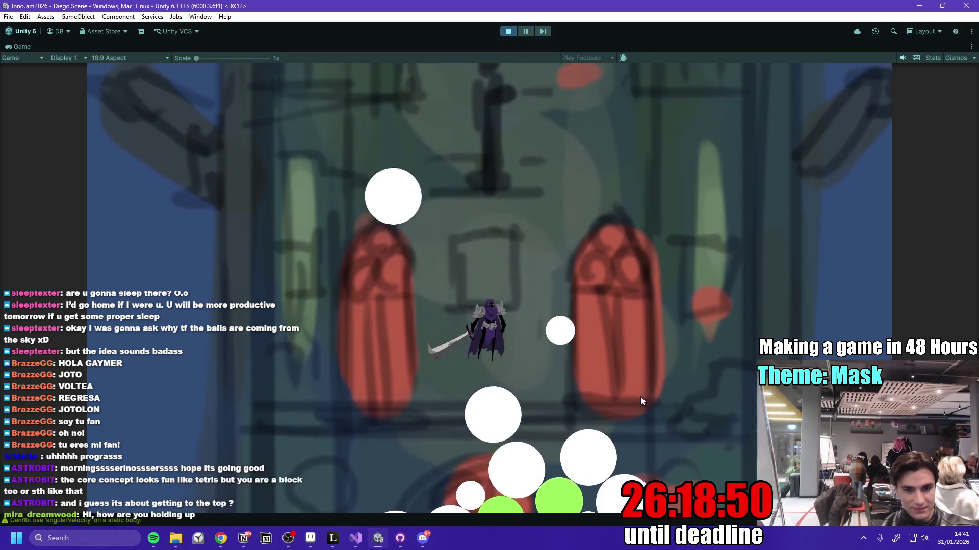
key(d)
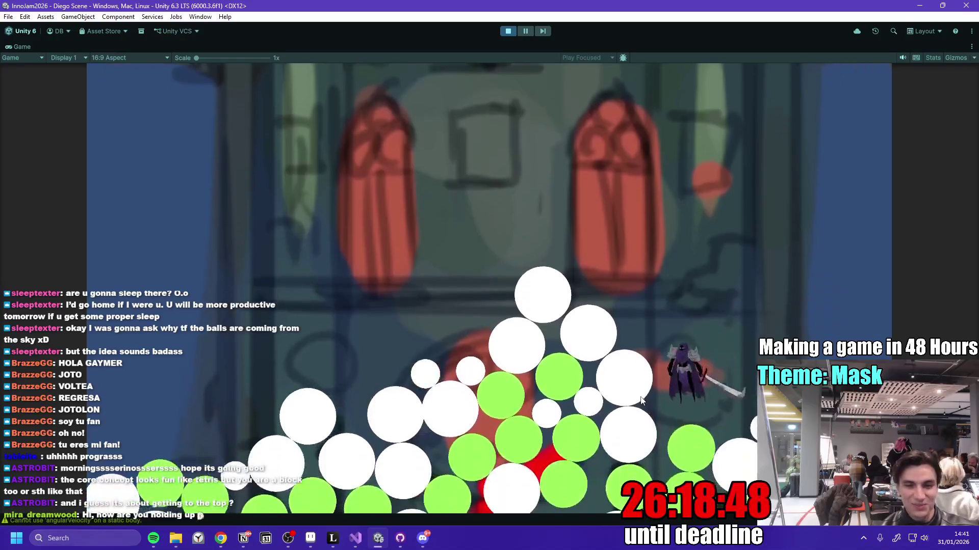
key(a)
key(d)
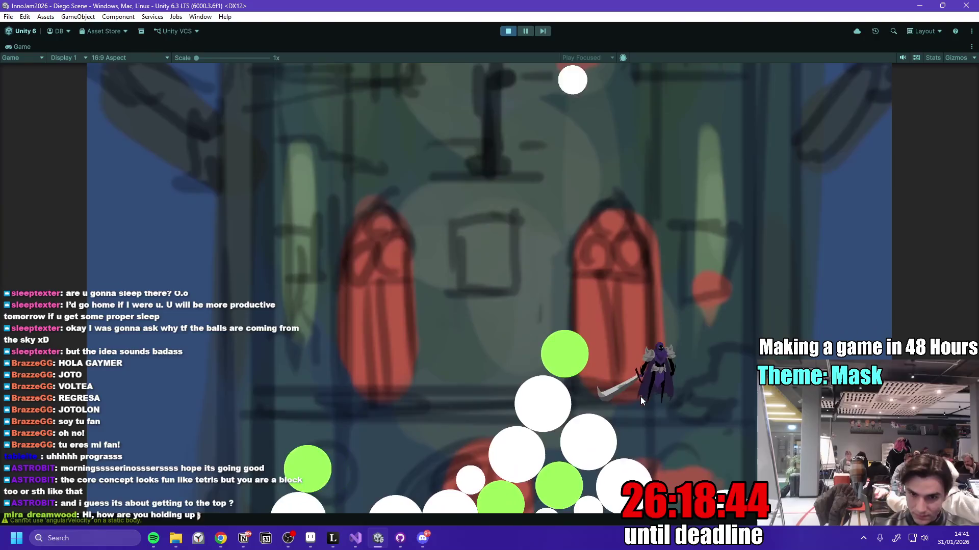
key(a)
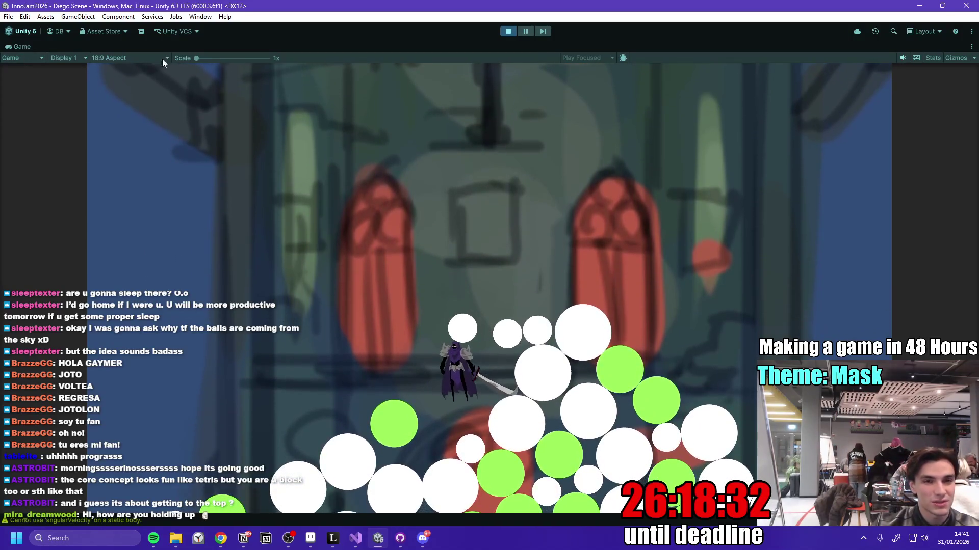
- View knight_standing's import settings and check the Sprite Editor's mode list
click(509, 33)
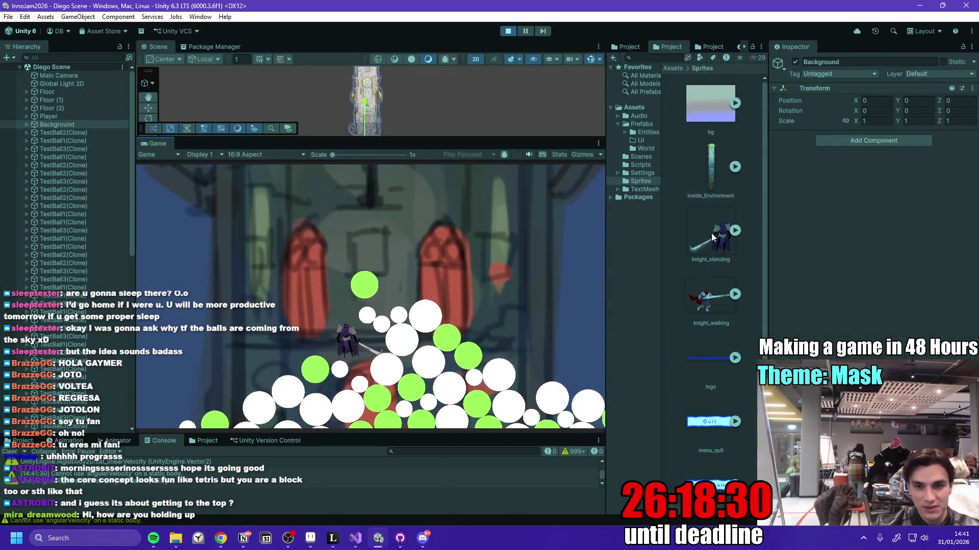
click(711, 234)
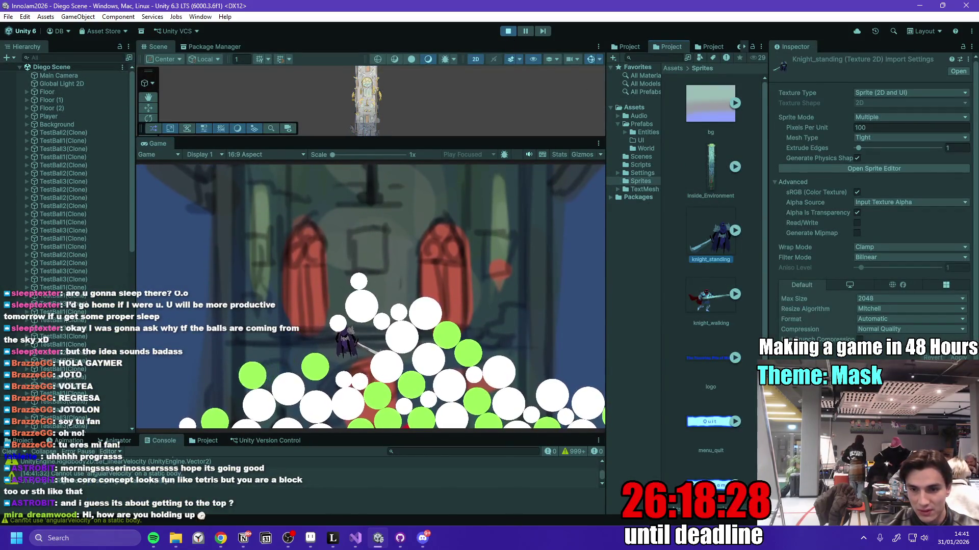
scroll(975, 357, down, 1)
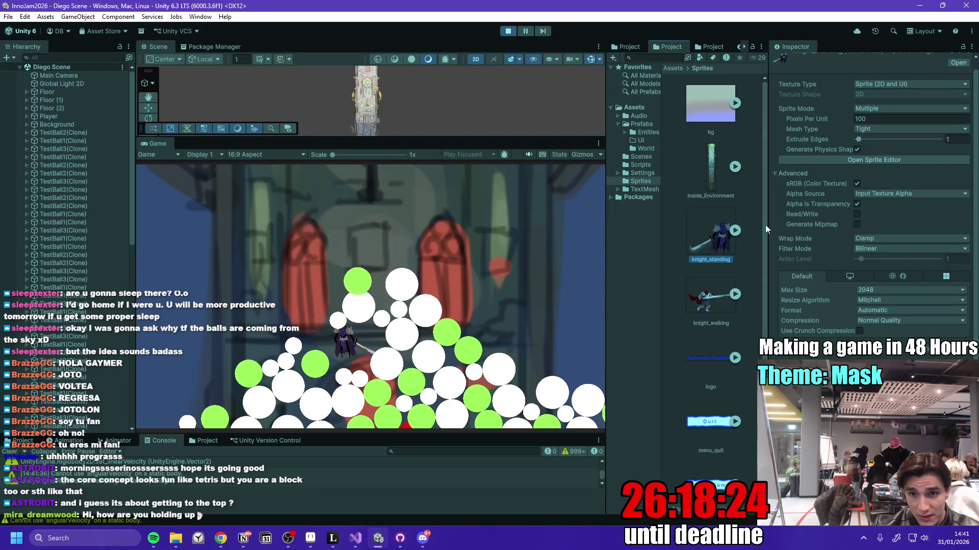
click(883, 161)
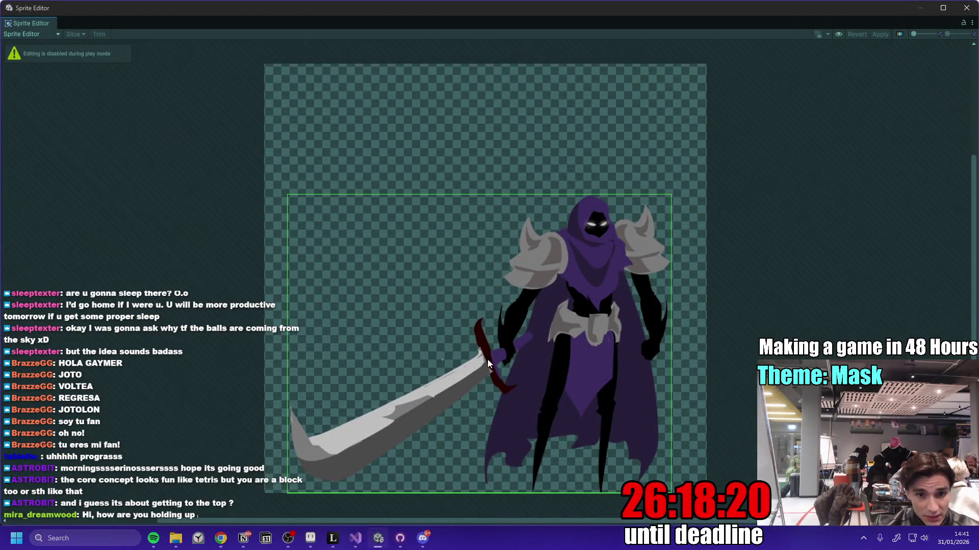
click(36, 36)
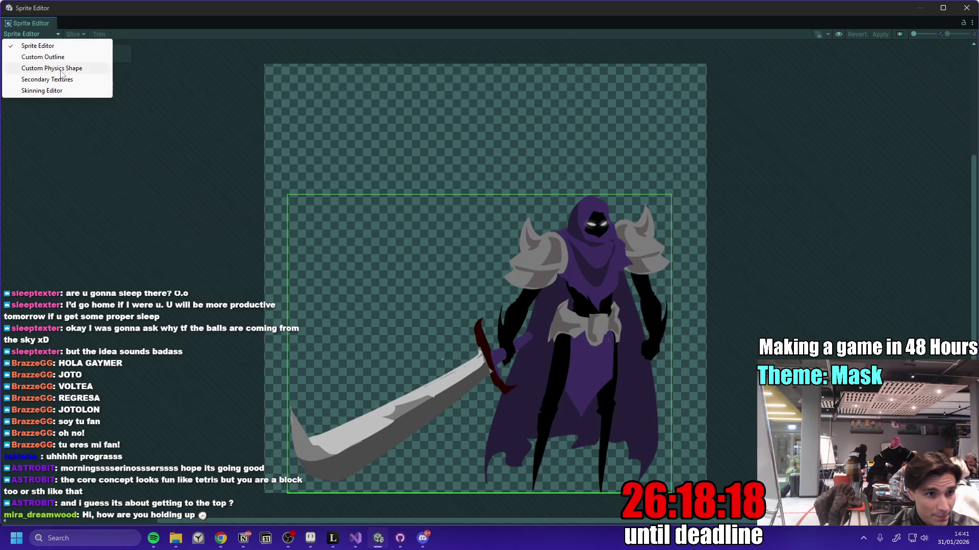
click(965, 8)
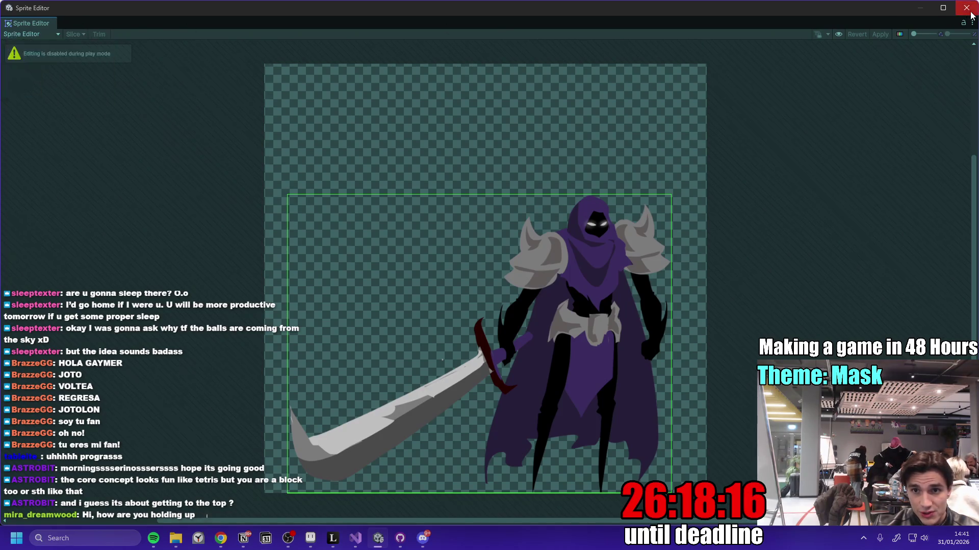
click(965, 9)
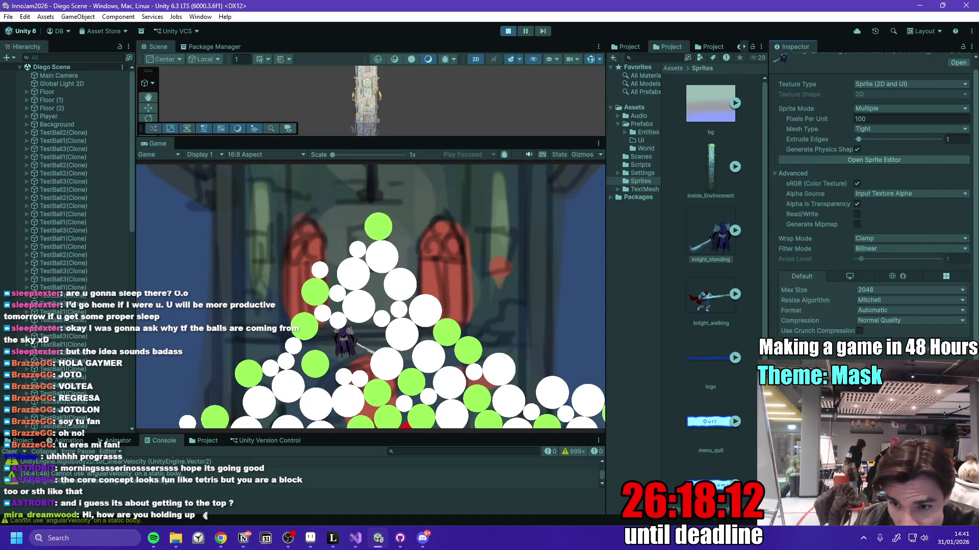
- Expand knight_standing in Sprites and select its knight_standing_0 sub-sprite
scroll(936, 144, up, 1)
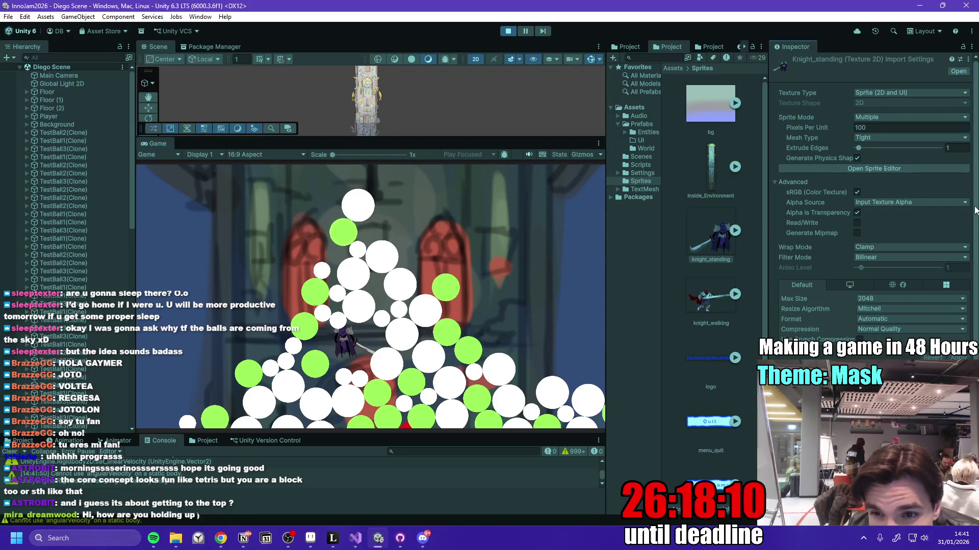
scroll(873, 193, down, 1)
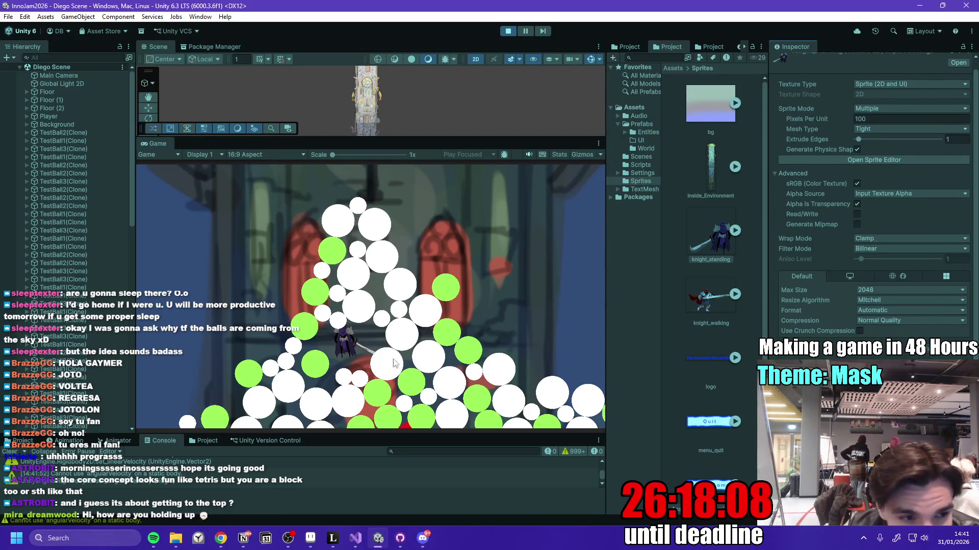
click(734, 230)
click(712, 296)
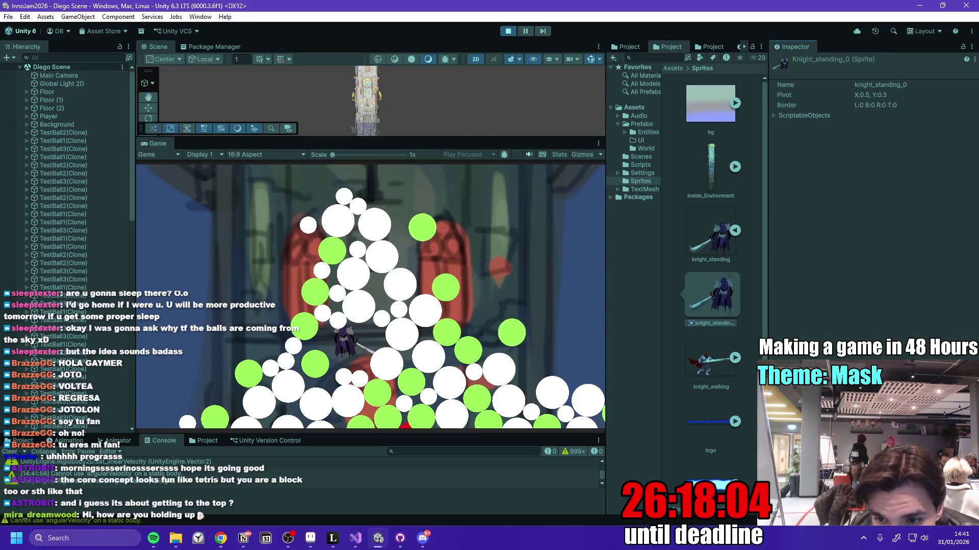
- Leave the knight_standing import settings, exit Play mode, and switch to the pose-sketch canvas
click(711, 240)
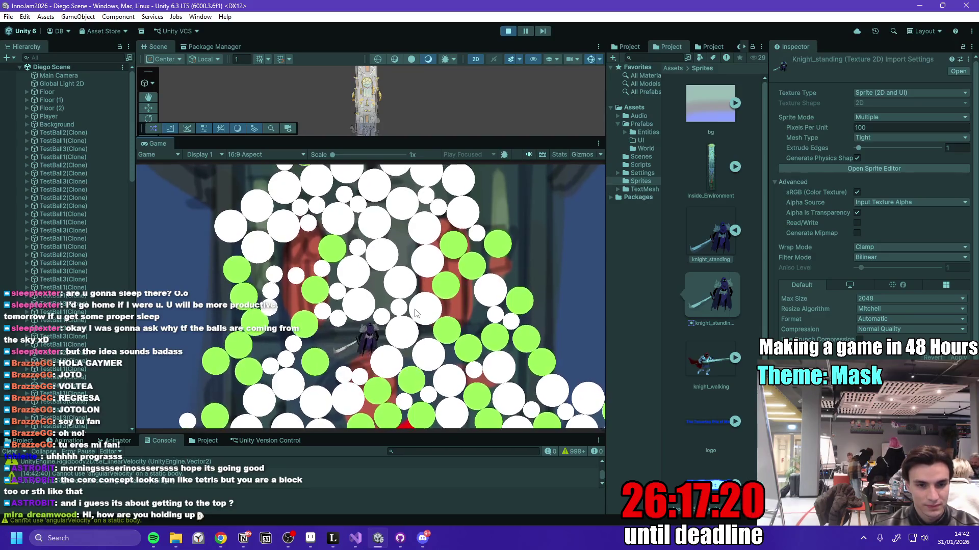
click(509, 32)
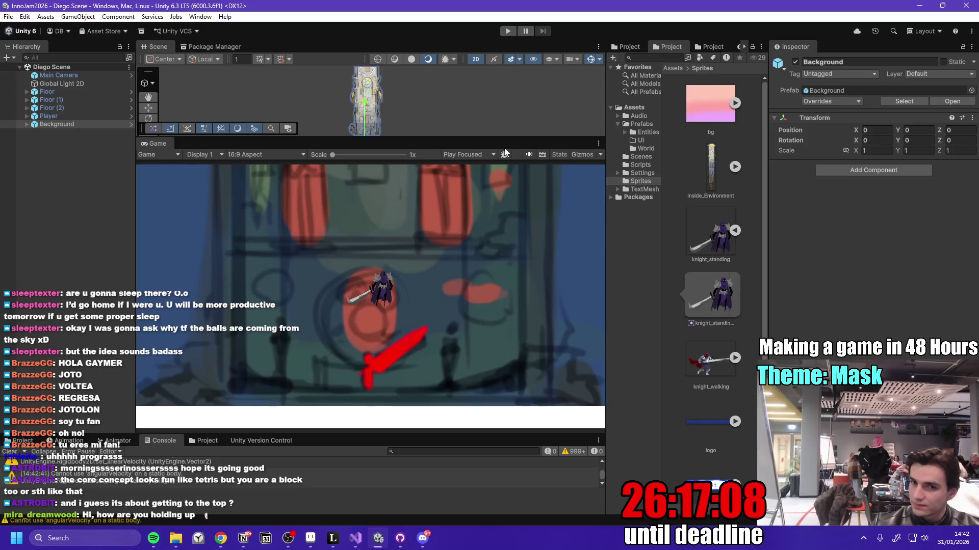
click(332, 537)
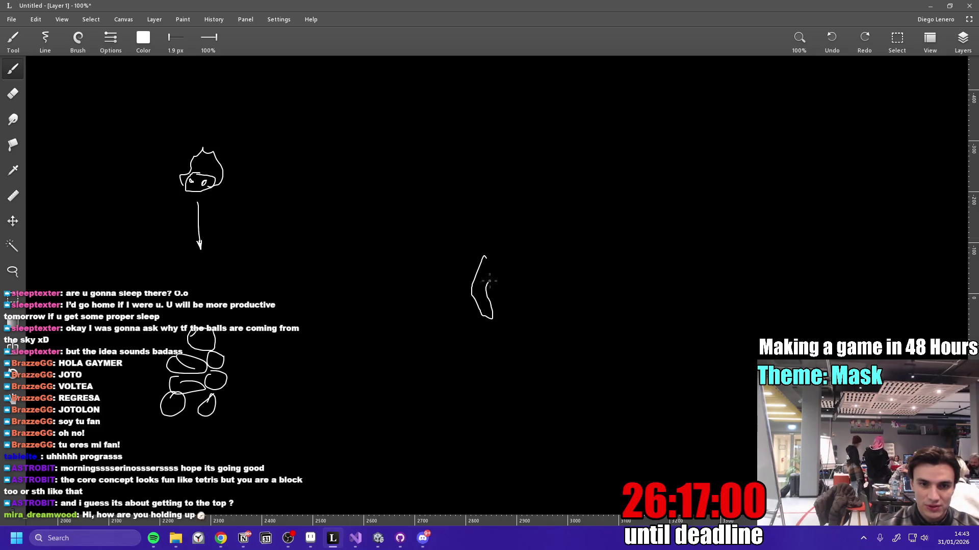
- Draw the standing figure's leg, pan the canvas, then sketch and undo a dashing pose
drag(502, 268, 505, 312)
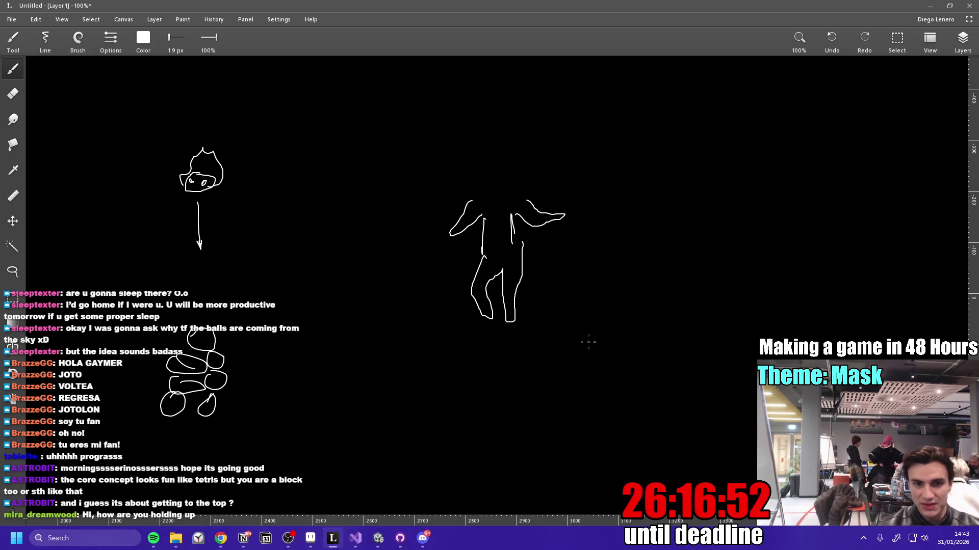
drag(616, 325, 444, 305)
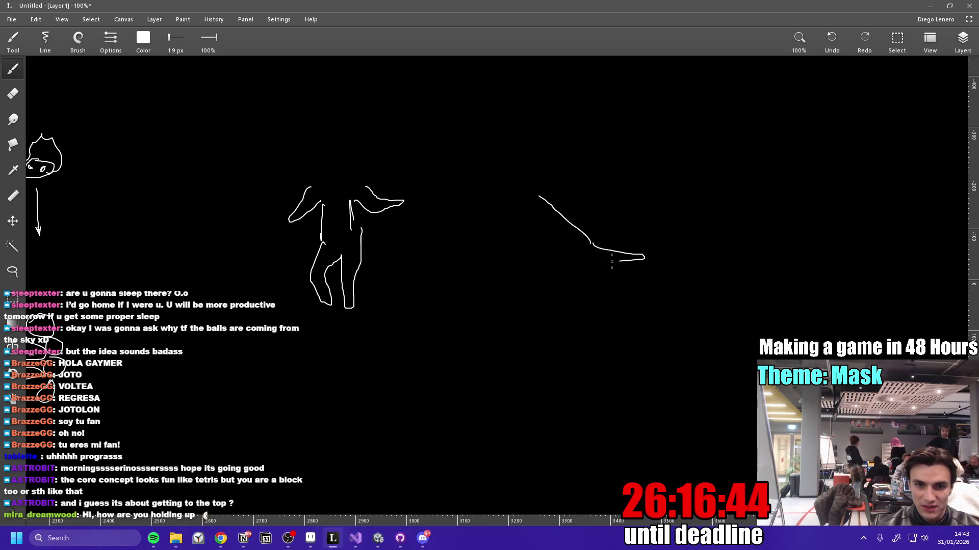
drag(581, 258, 599, 285)
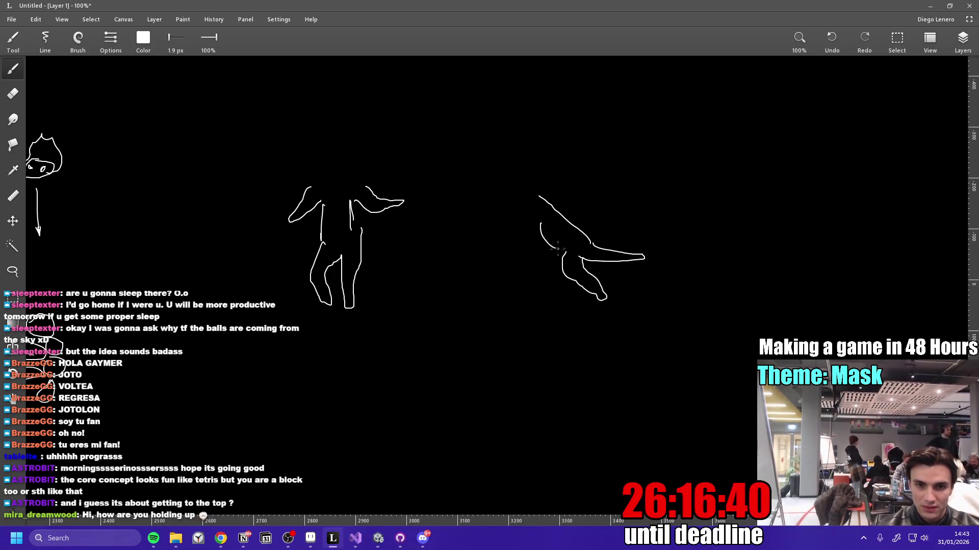
drag(511, 218, 539, 229)
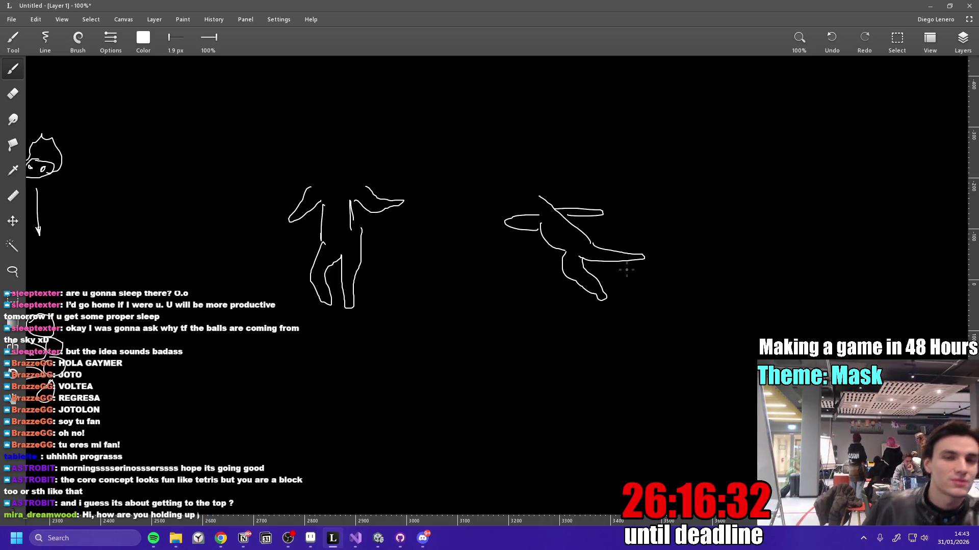
key(ctrl+z)
key(ctrl+z)
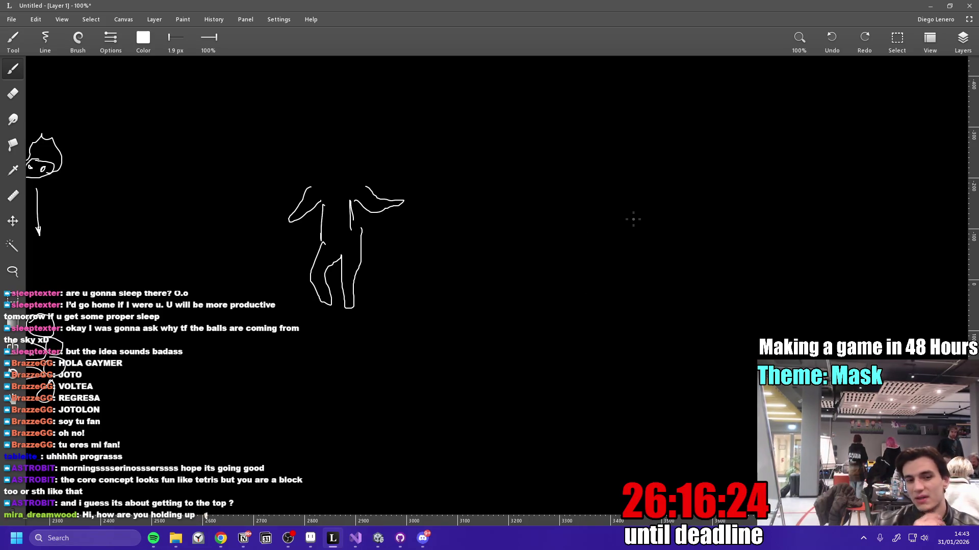
- Bring back the 'genshin impact columbina gameplay' YouTube results after briefly checking Unity
mouse_move(220, 539)
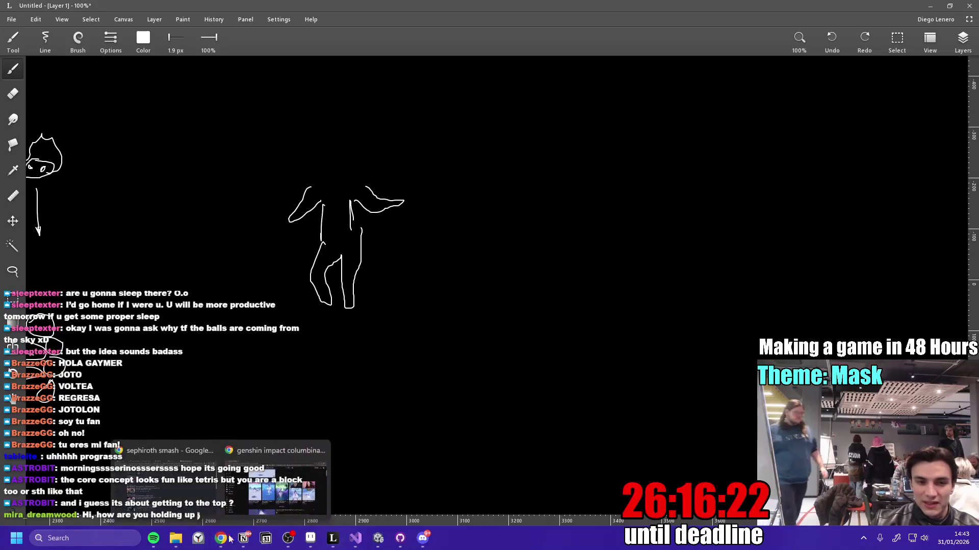
click(285, 505)
scroll(319, 433, down, 12)
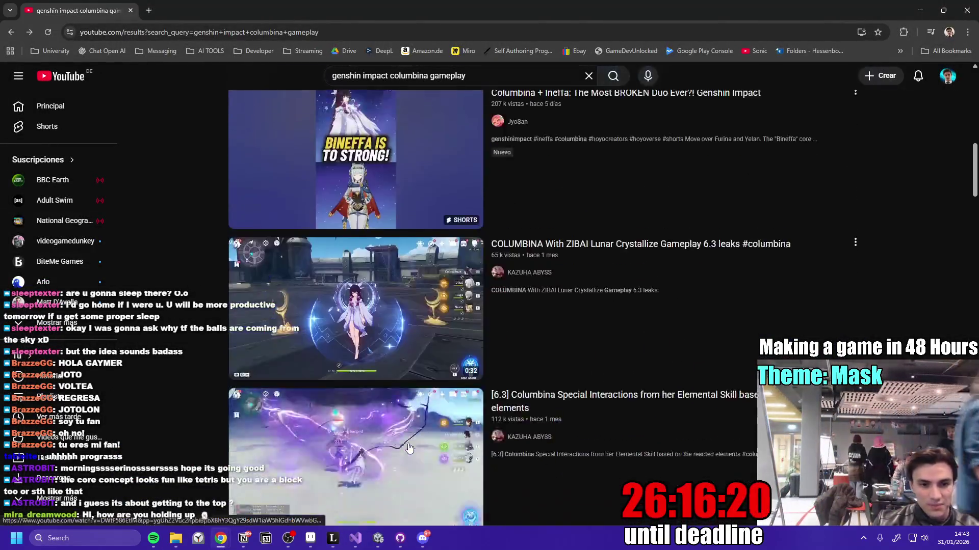
click(379, 542)
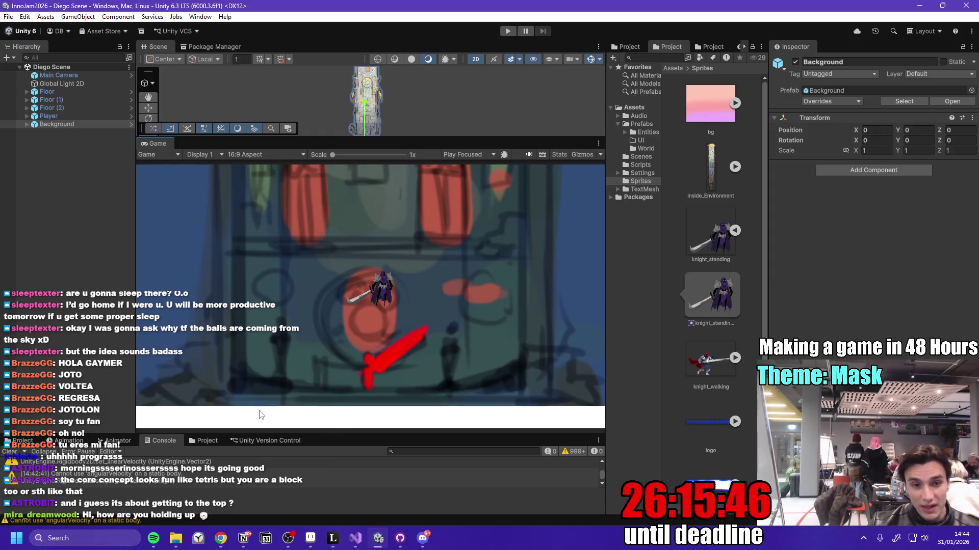
click(222, 539)
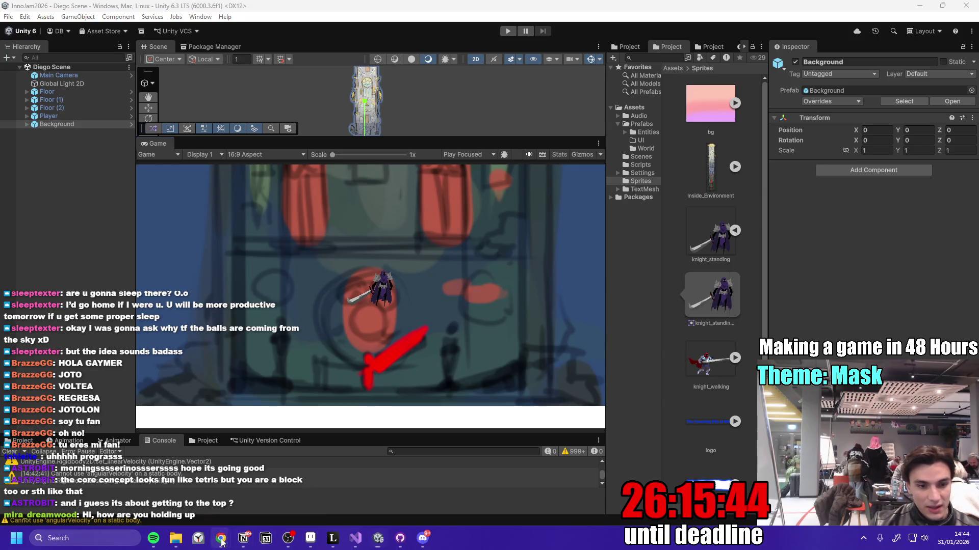
click(294, 510)
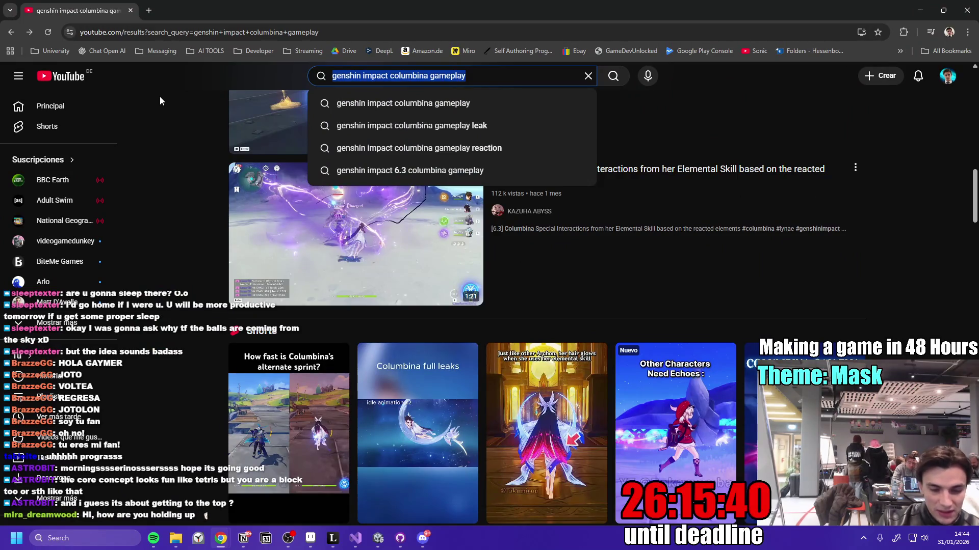
- Search YouTube for 'Silkson' and open the Hollow Knight: Silksong Release Trailer
text(Silkson)
key(Return)
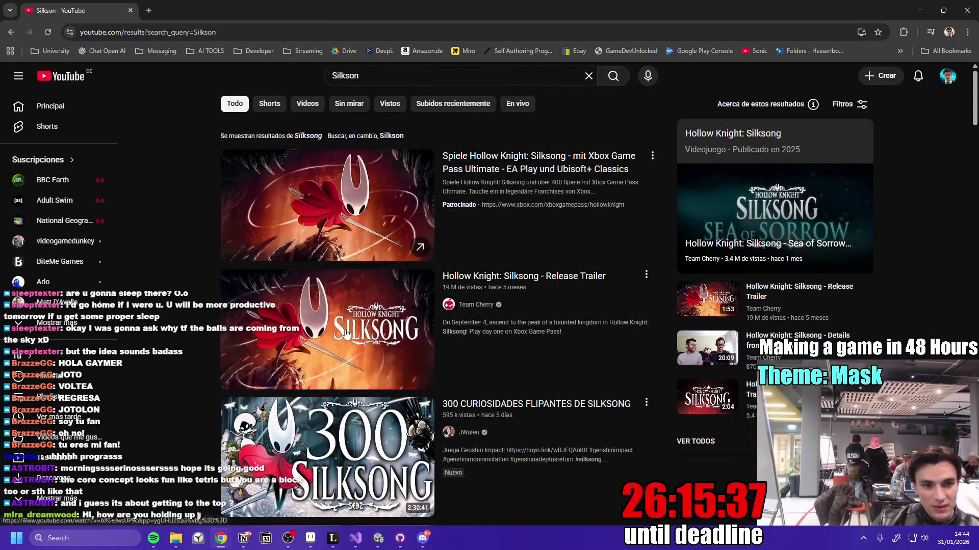
click(346, 334)
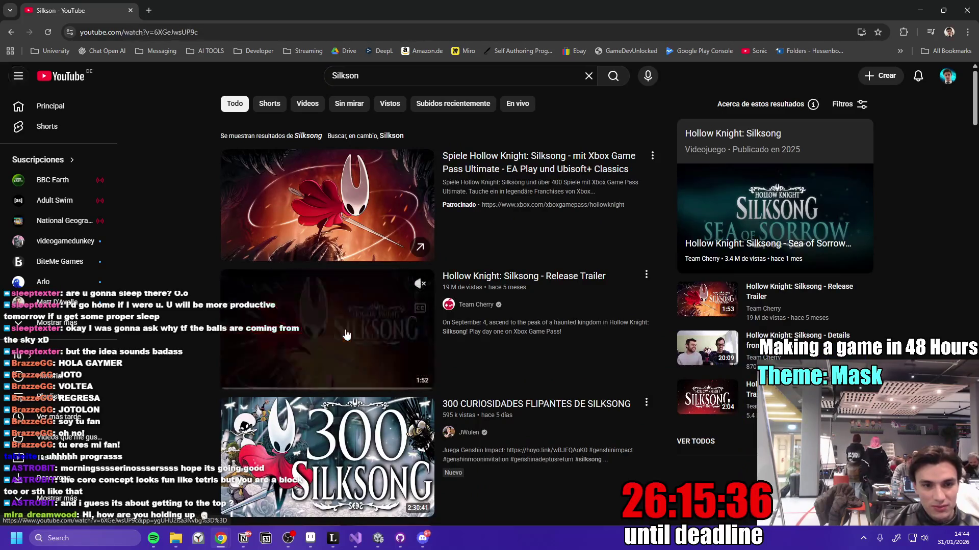
- Skip the trailer ahead to its gameplay around 0:24 and pause it, then return to Unity
drag(117, 450, 145, 451)
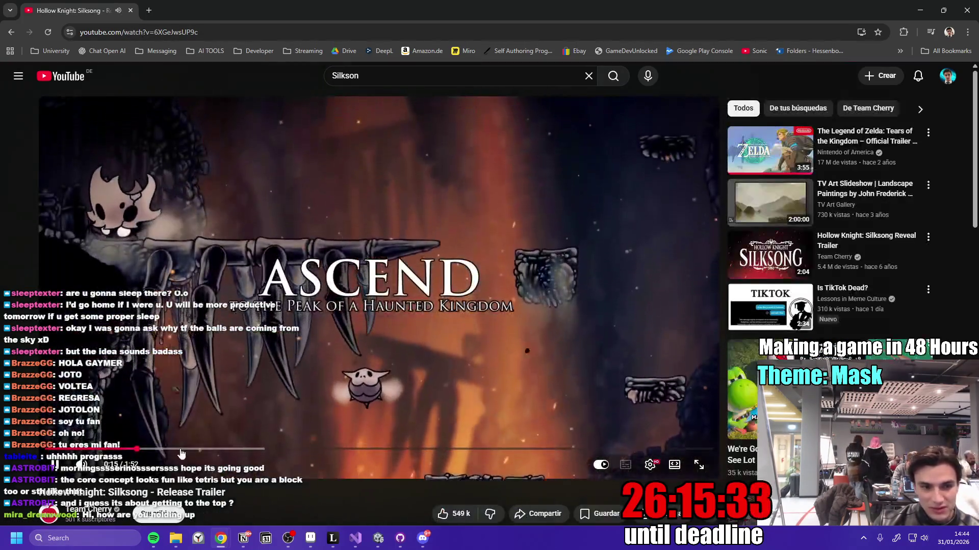
click(181, 451)
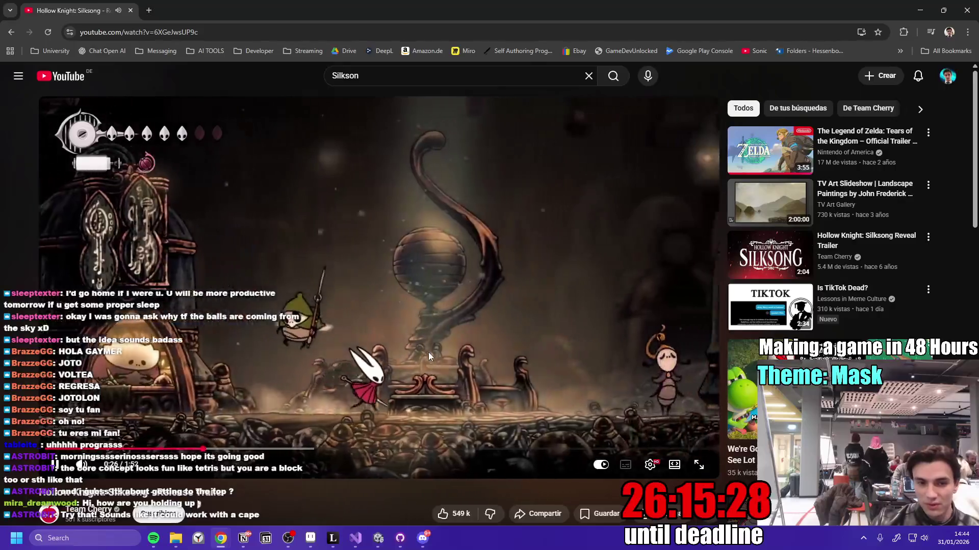
click(369, 433)
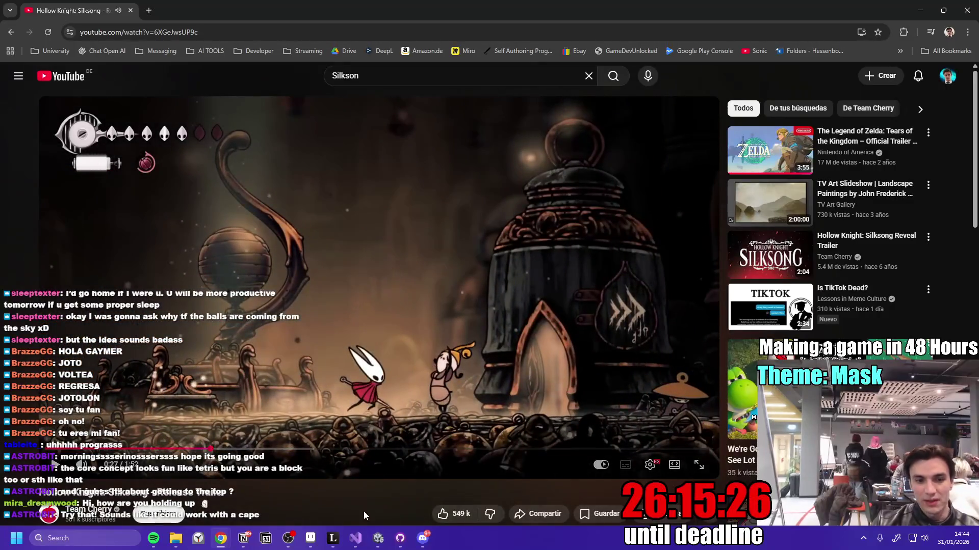
click(377, 540)
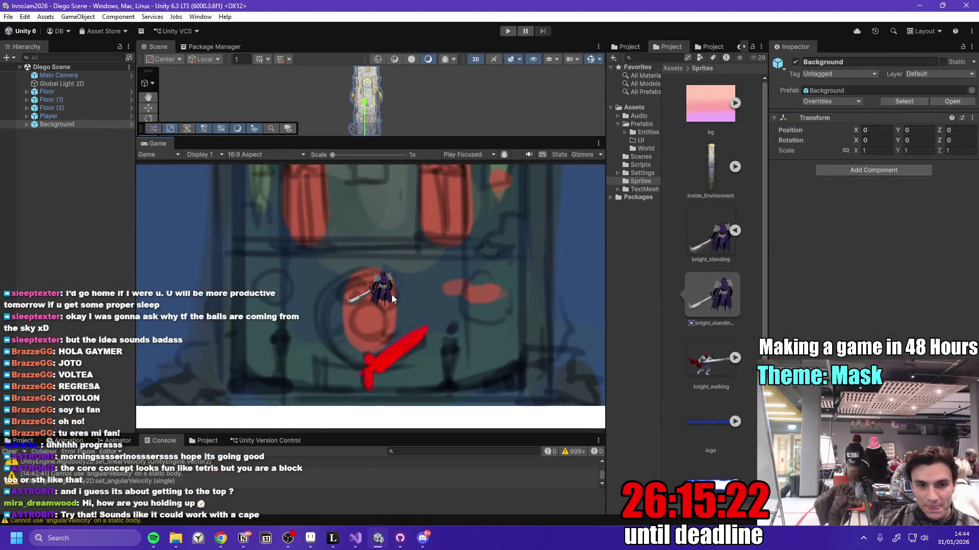
scroll(387, 299, up, 5)
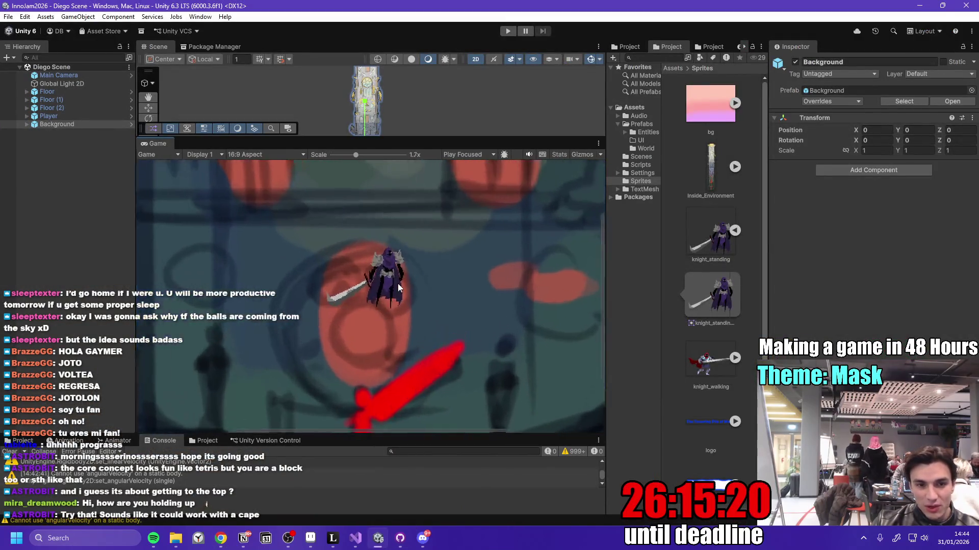
scroll(399, 289, up, 3)
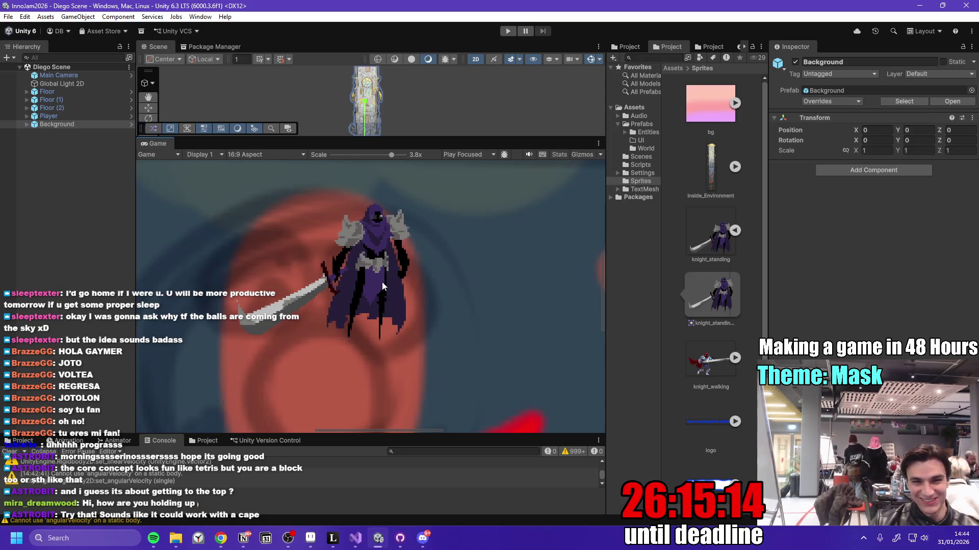
scroll(384, 284, up, 2)
scroll(372, 312, up, 2)
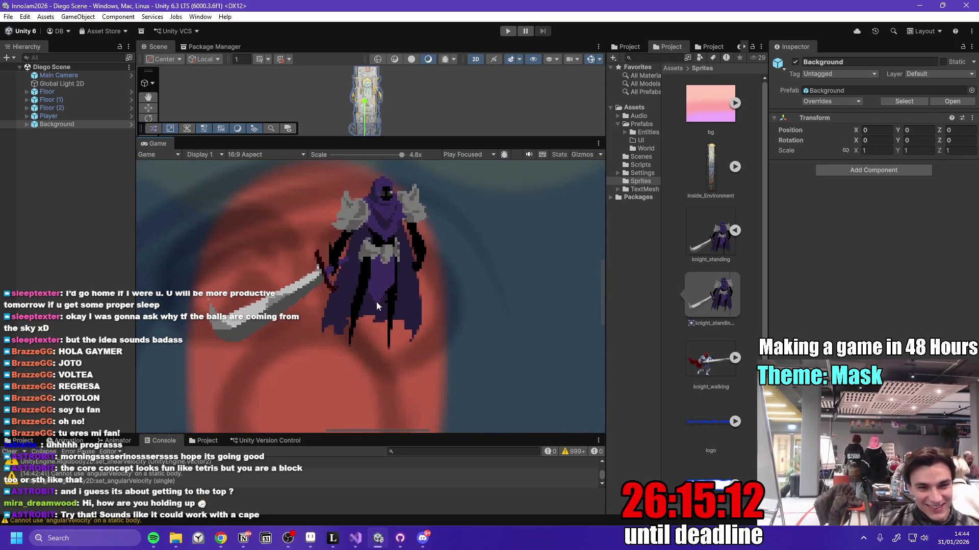
scroll(402, 289, up, 1)
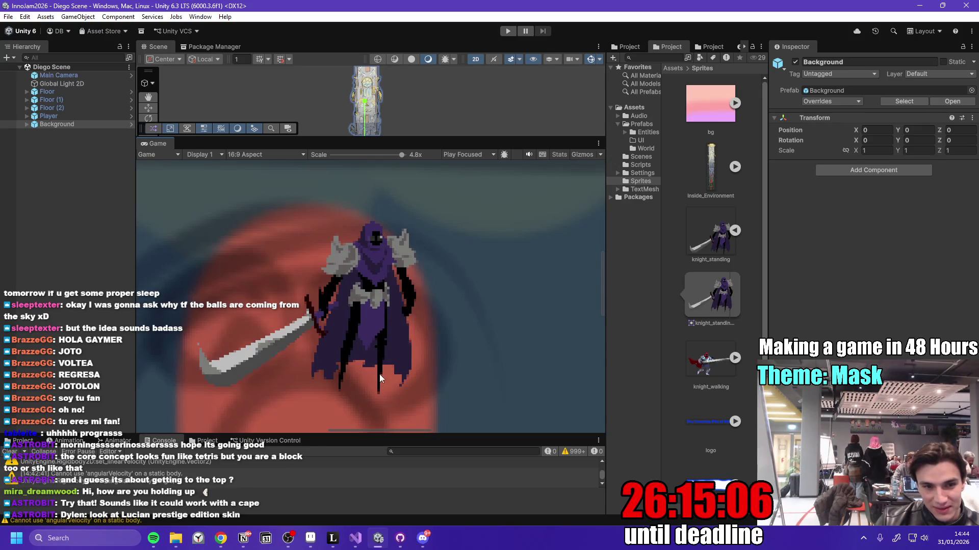
scroll(378, 332, down, 10)
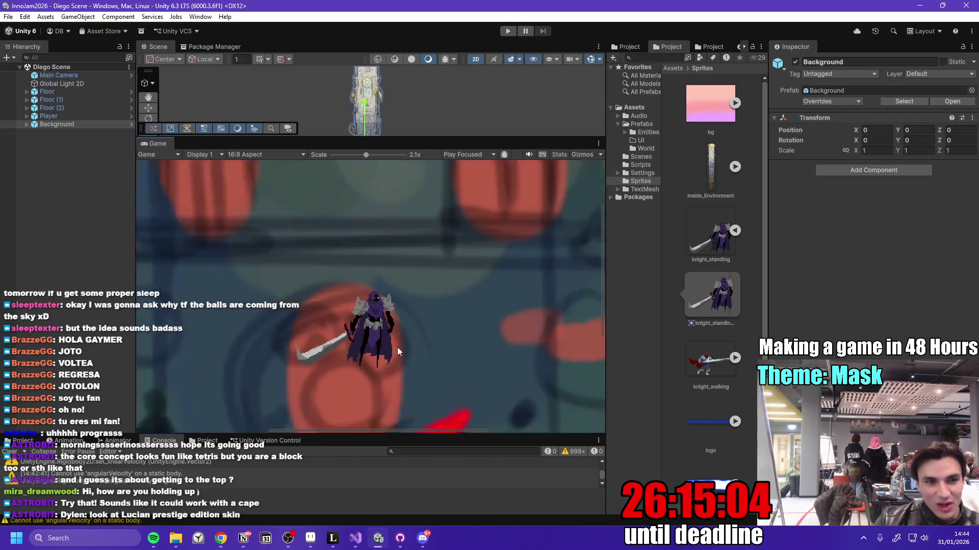
scroll(341, 163, down, 2)
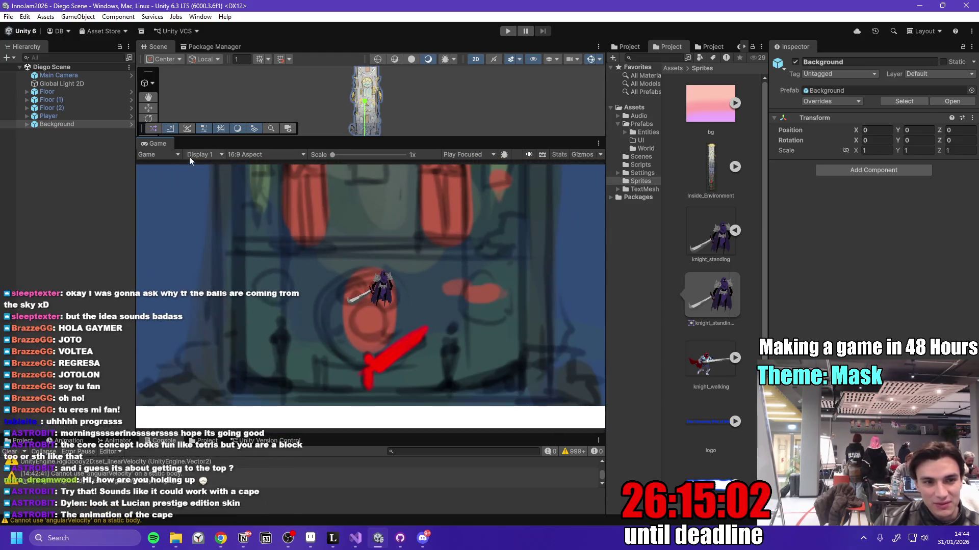
- Make the Scene view taller and center the Player knight with its circle collider, then switch to the sketches
mouse_move(401, 137)
mouse_down()
mouse_move(407, 225)
mouse_move(410, 217)
mouse_up()
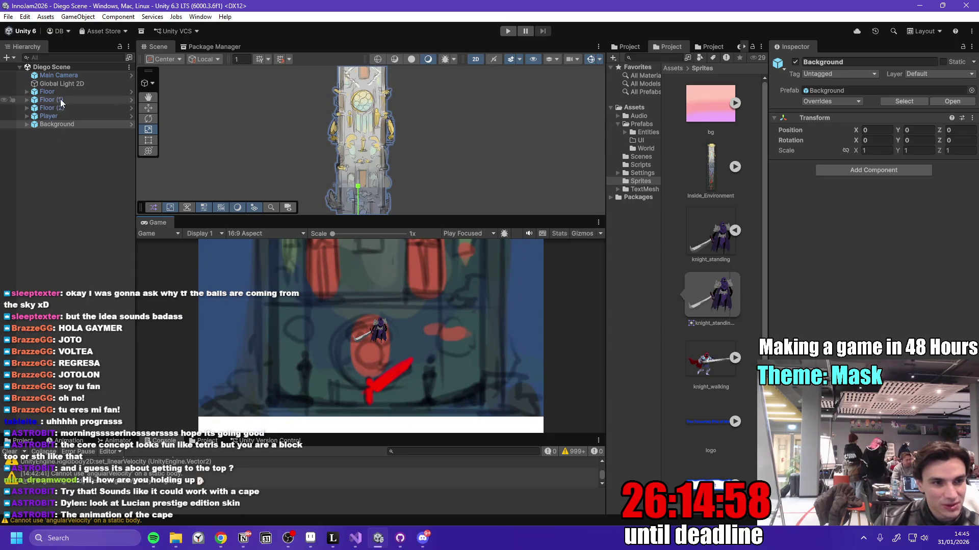
double_click(51, 116)
scroll(409, 104, up, 10)
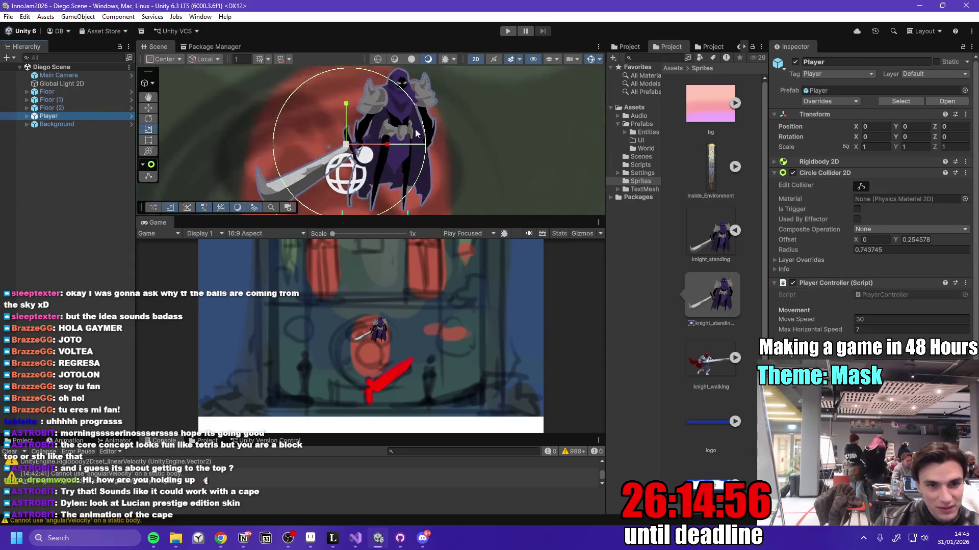
scroll(444, 162, down, 5)
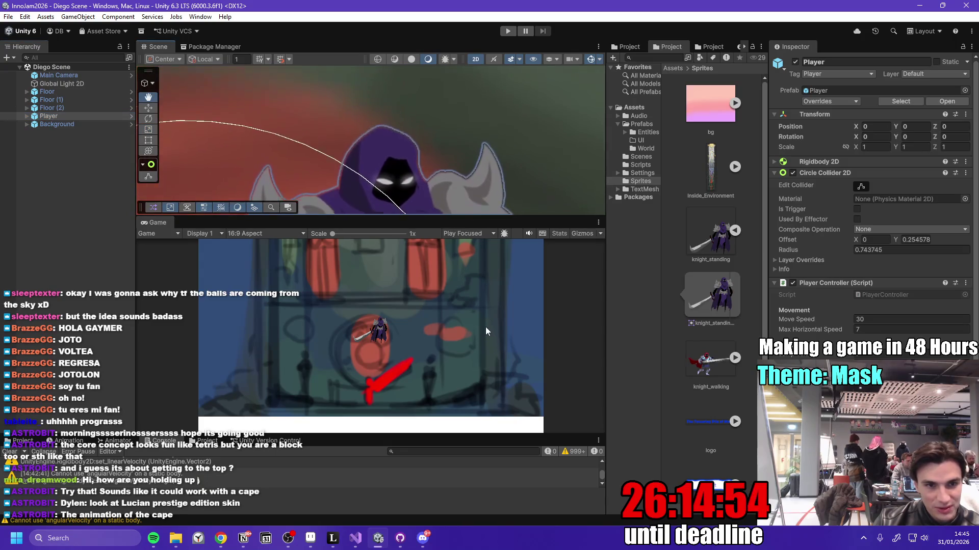
drag(444, 163, 363, 84)
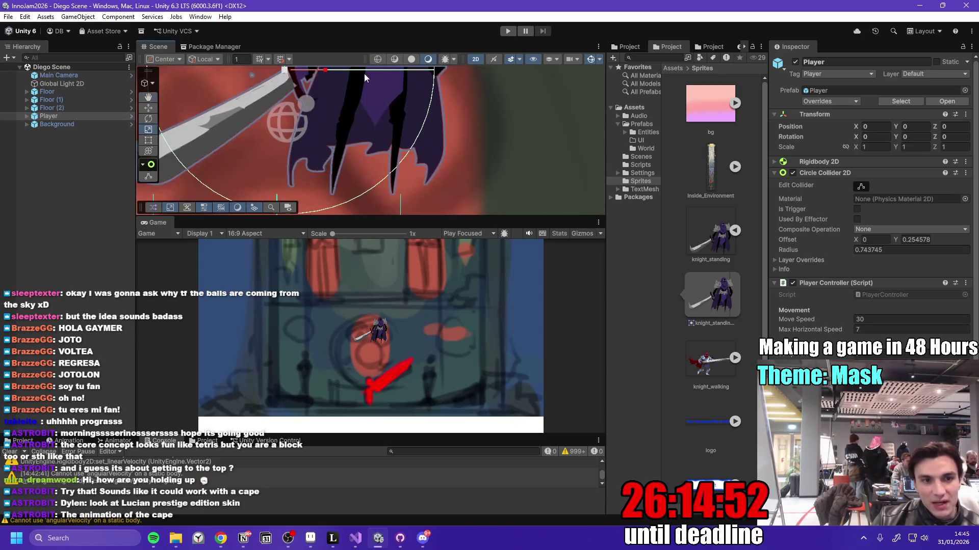
drag(417, 136, 405, 179)
drag(437, 217, 440, 274)
scroll(415, 178, down, 2)
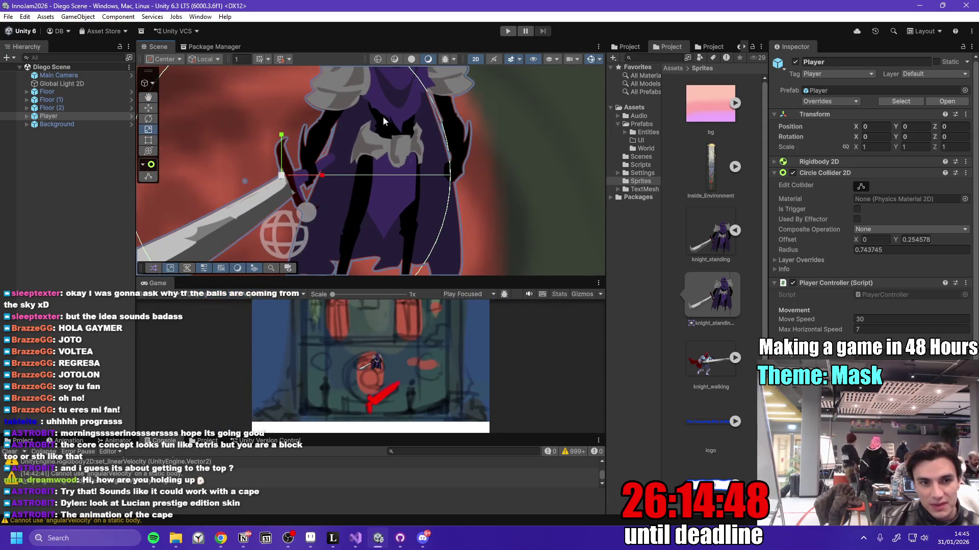
scroll(433, 173, down, 3)
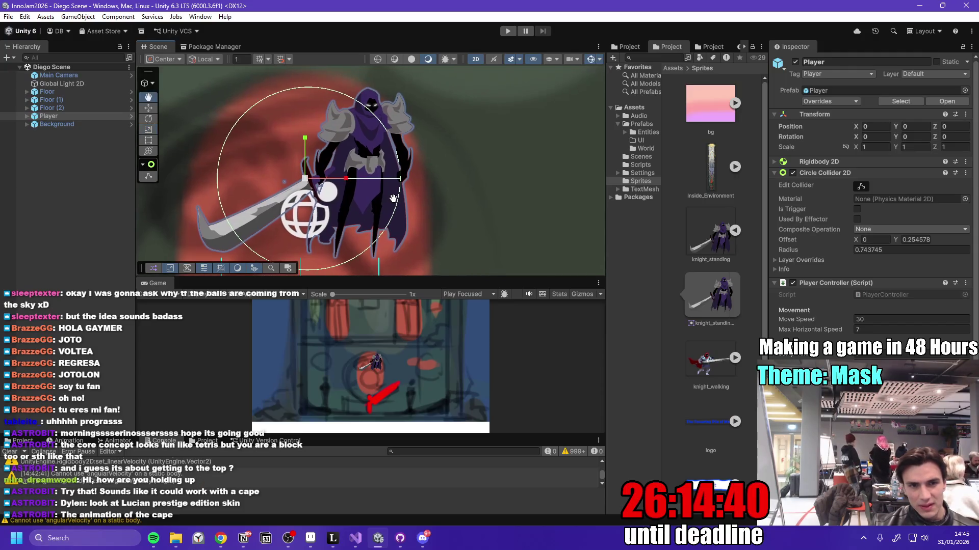
drag(448, 207, 427, 203)
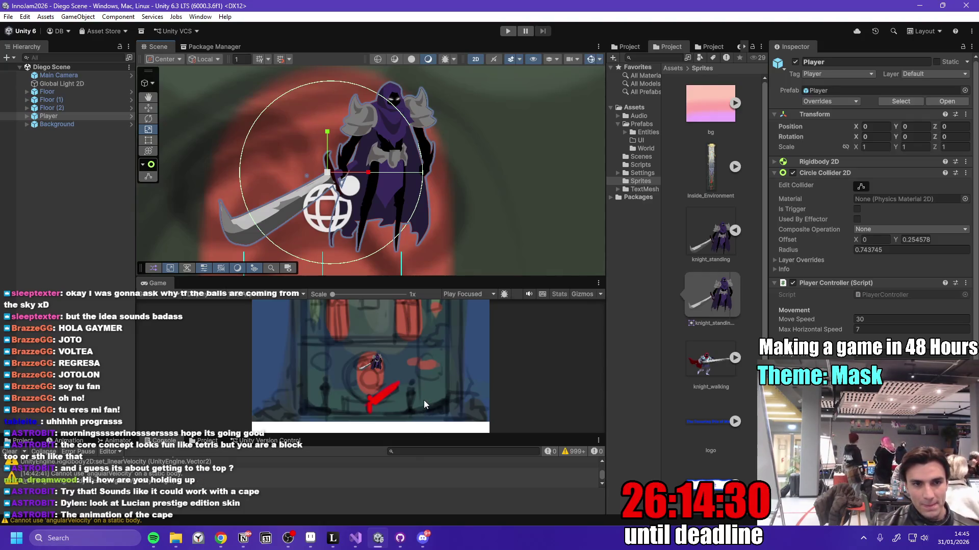
click(334, 536)
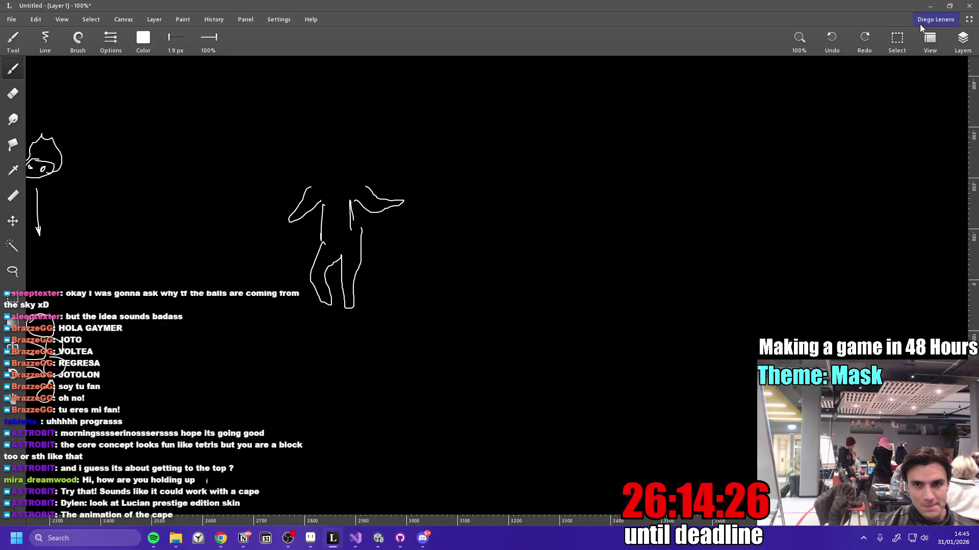
click(930, 6)
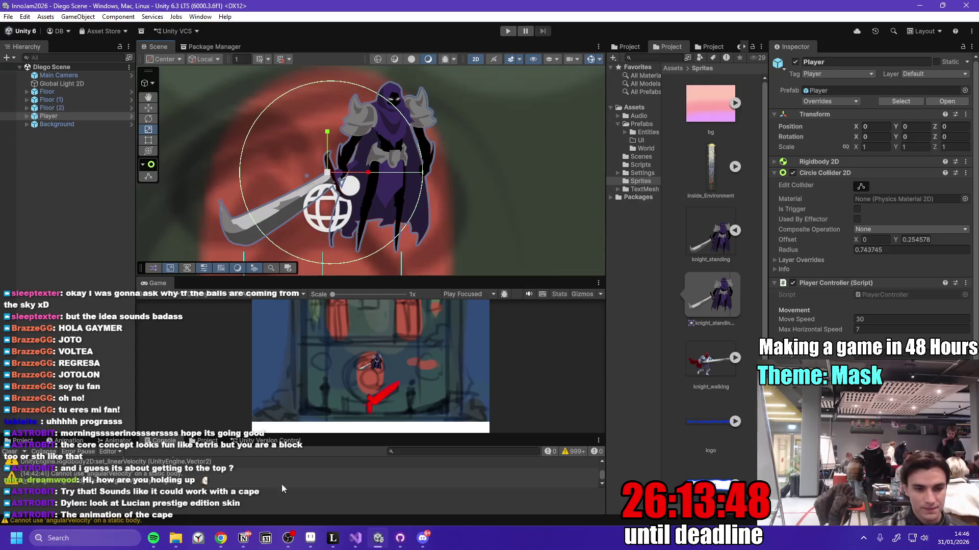
- Search YouTube for 'Elden Ring Nightreid Melina'
mouse_move(221, 538)
click(241, 470)
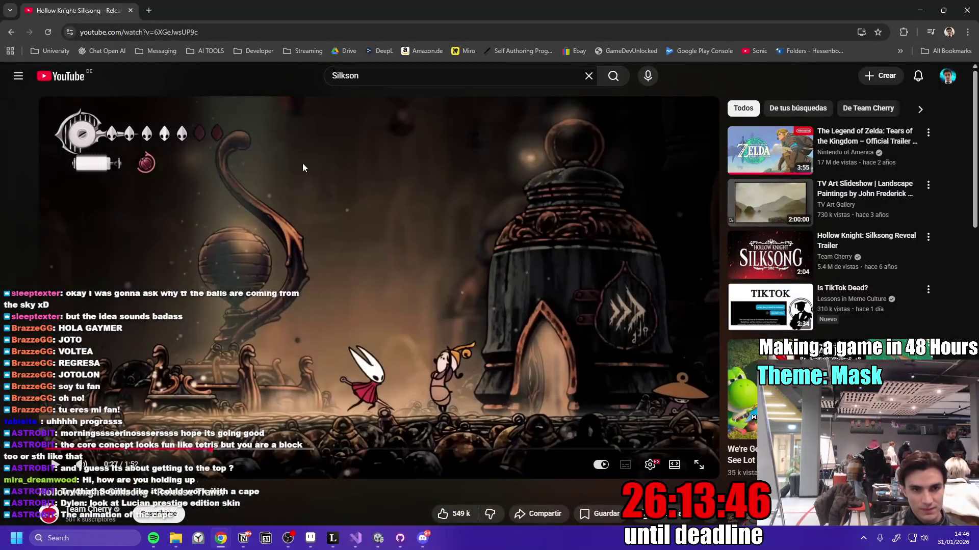
click(387, 77)
key(BackSpace)
text(Elden R)
text(ion)
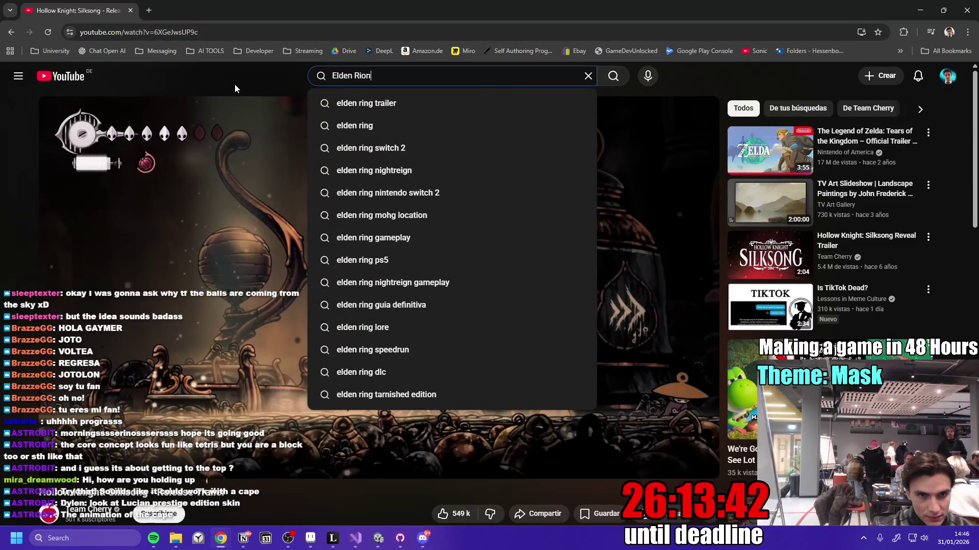
key(BackSpace)
key(BackSpace)
text(ng Nightreid )
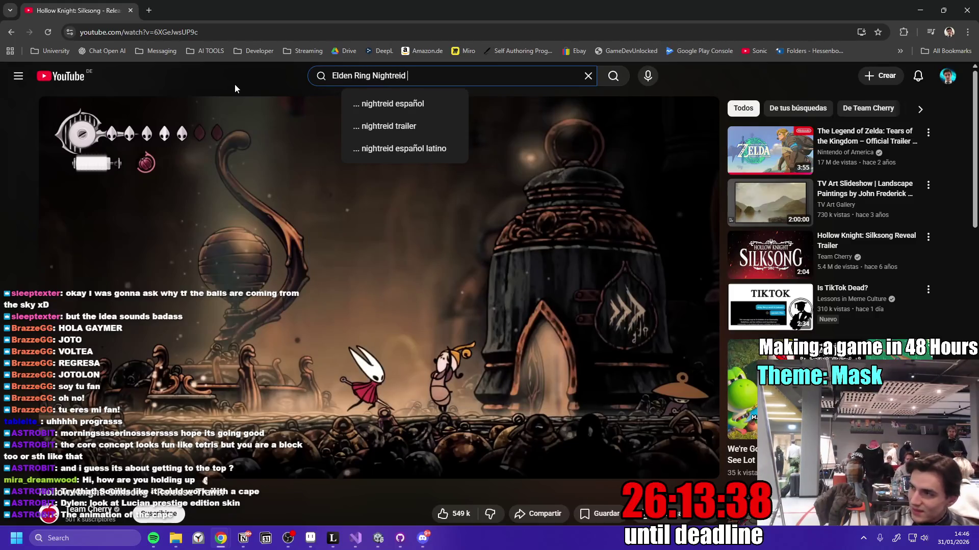
text(Meli)
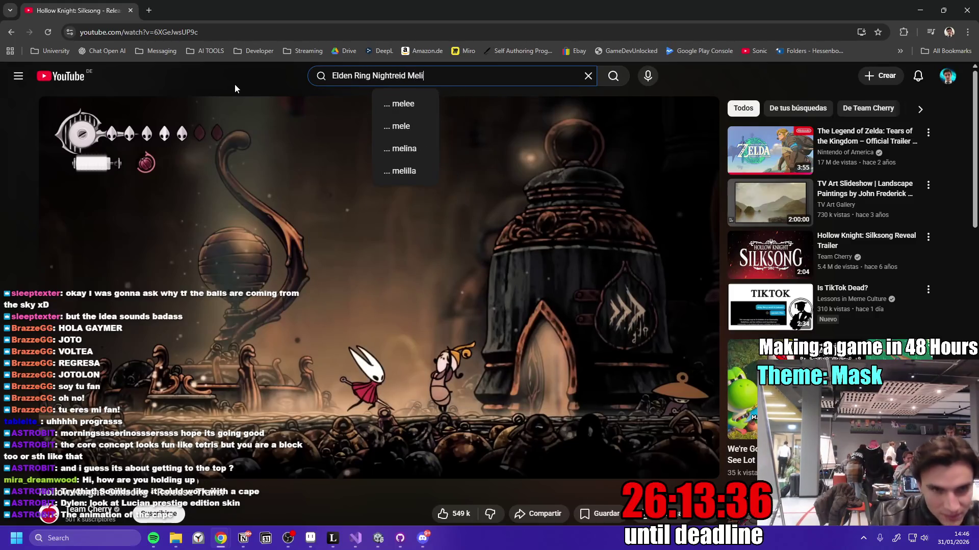
text(na)
key(Return)
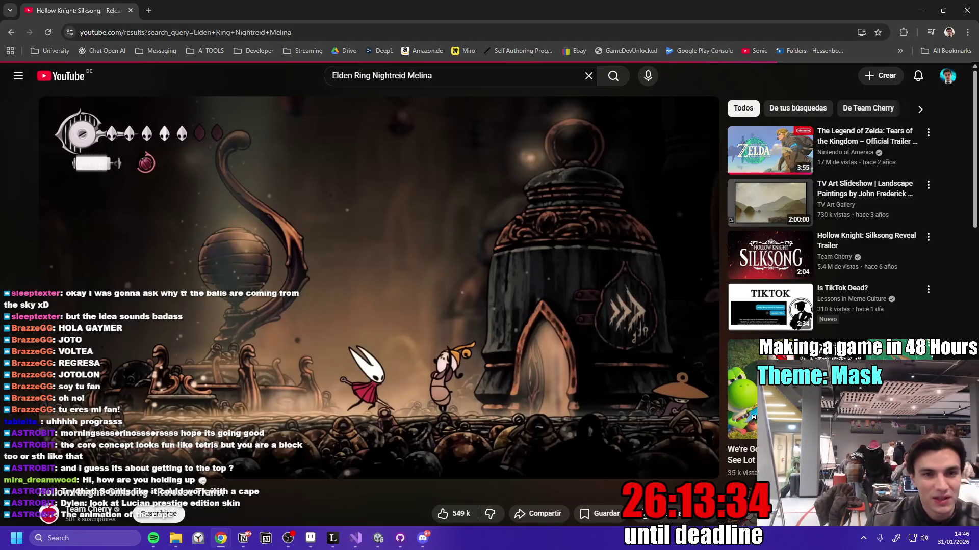
- Open the 'Melina CONFRONTS Revenant?!' short and select 'Melina' in the search query
scroll(502, 281, down, 15)
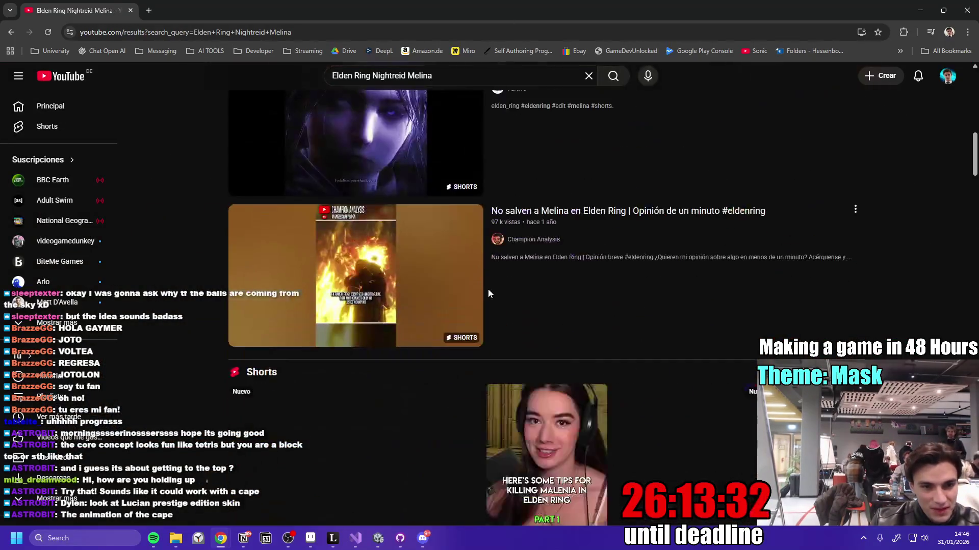
scroll(482, 298, down, 5)
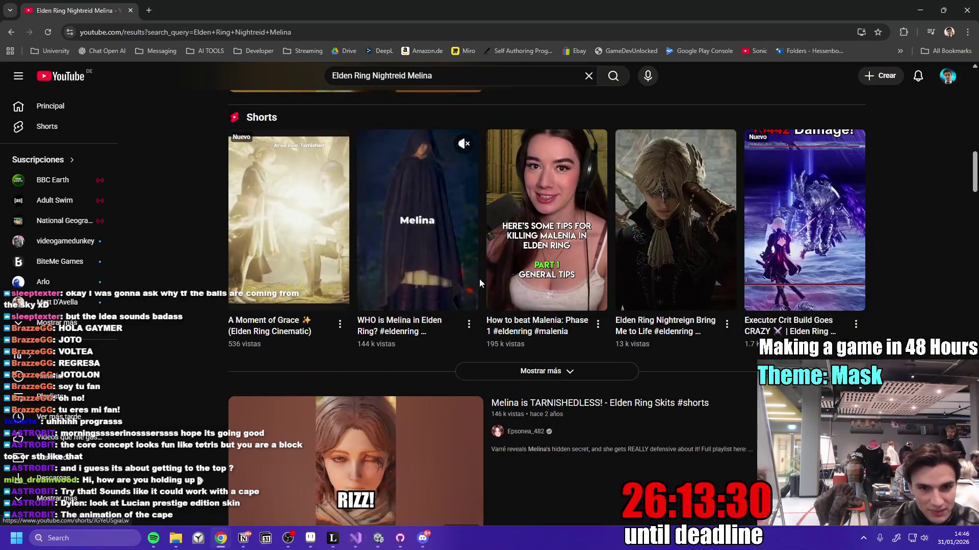
scroll(480, 280, up, 2)
scroll(477, 285, down, 10)
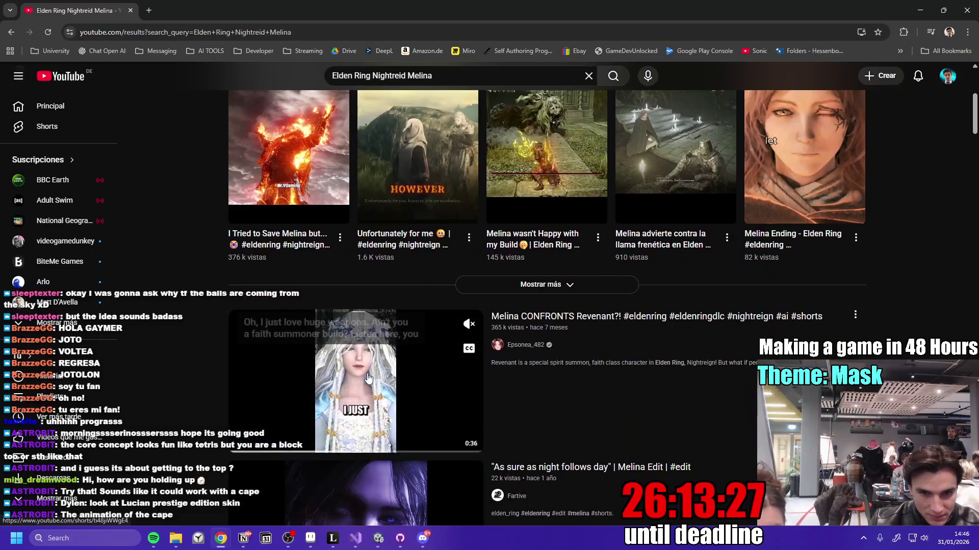
click(381, 375)
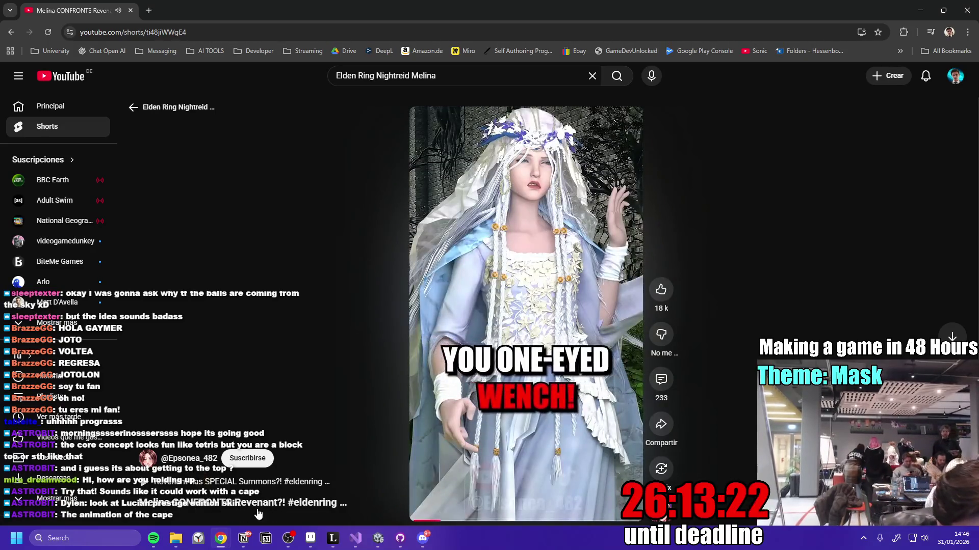
double_click(429, 76)
- Search 'Elden Ring Nightreid Revenant' and open the 'Revenant in a nutshell' short
text(Re)
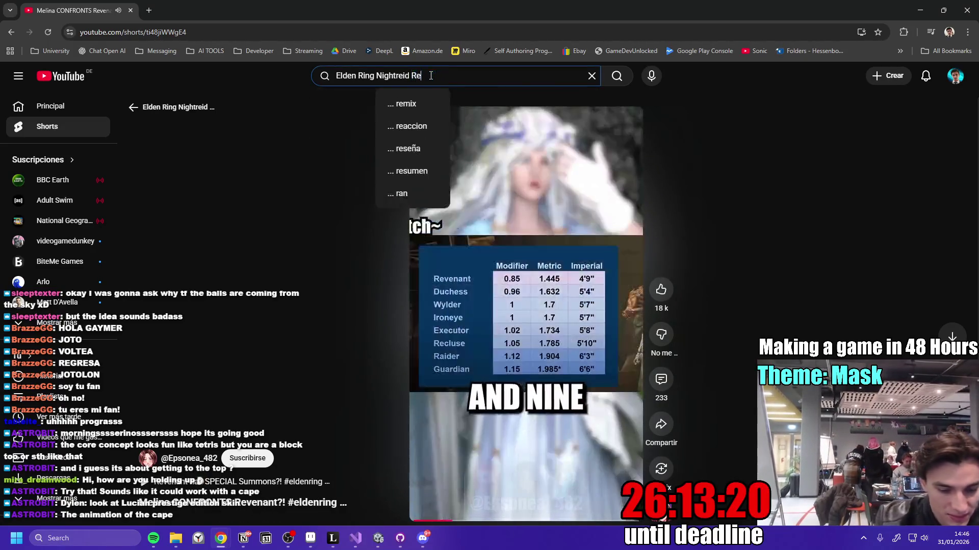
text(venant)
key(Return)
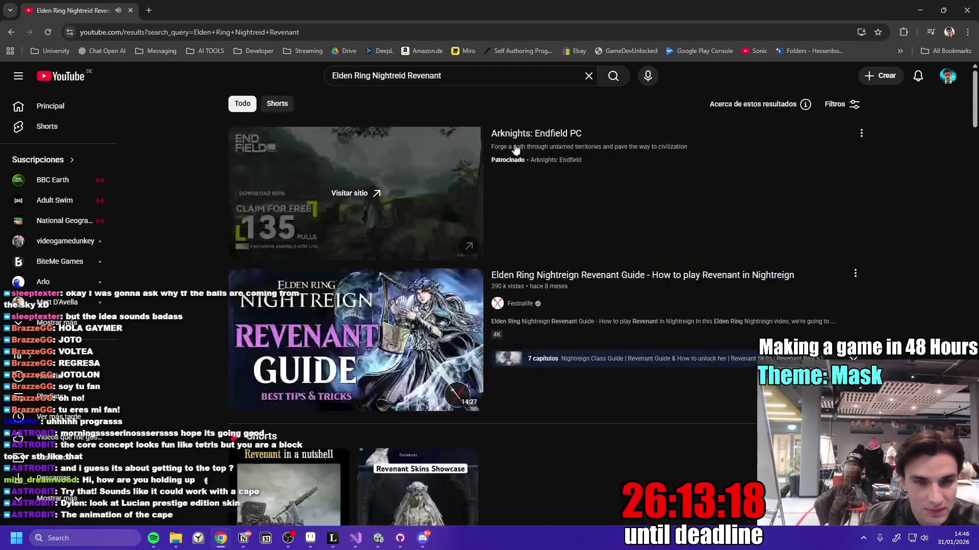
scroll(477, 244, down, 2)
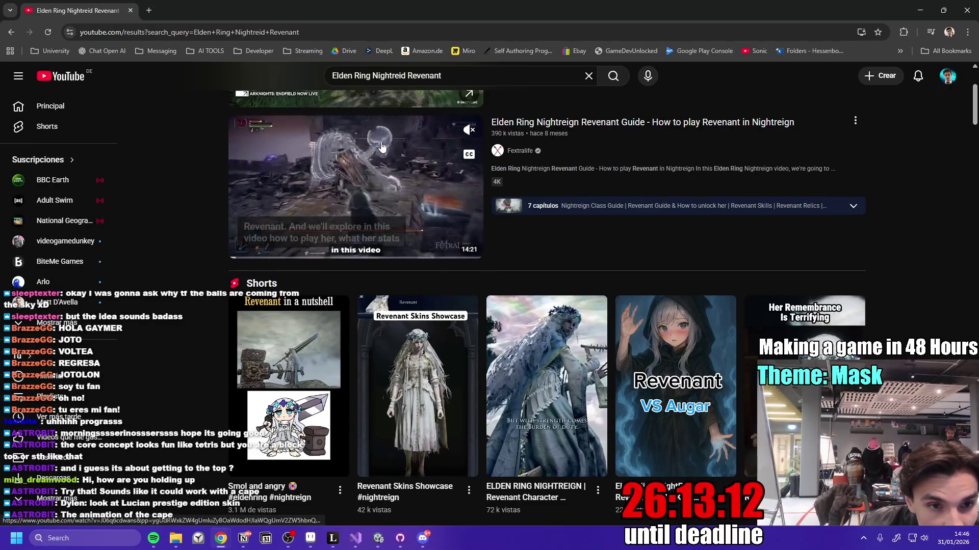
click(324, 348)
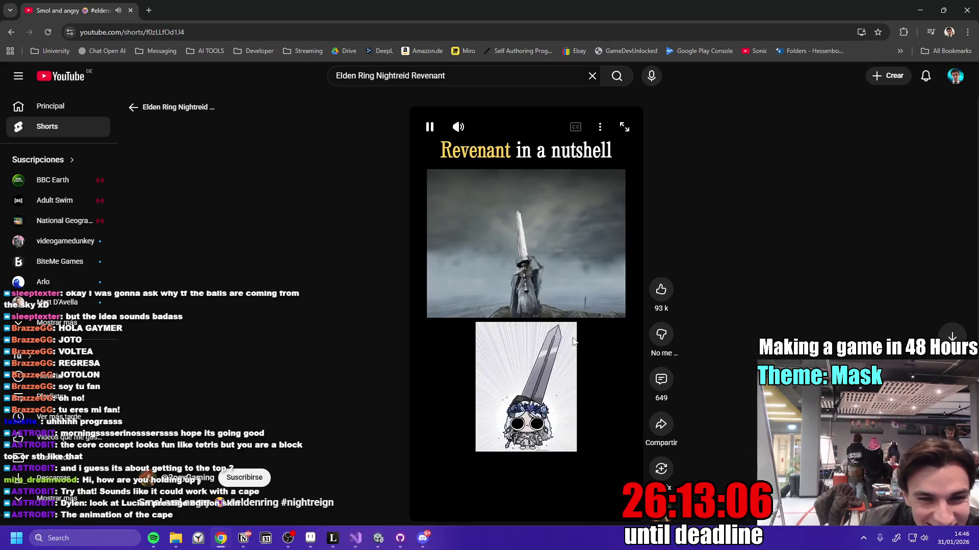
- Flip through the Revenant Shorts, scrub ahead, pause one, and return to Unity
scroll(572, 339, down, 1)
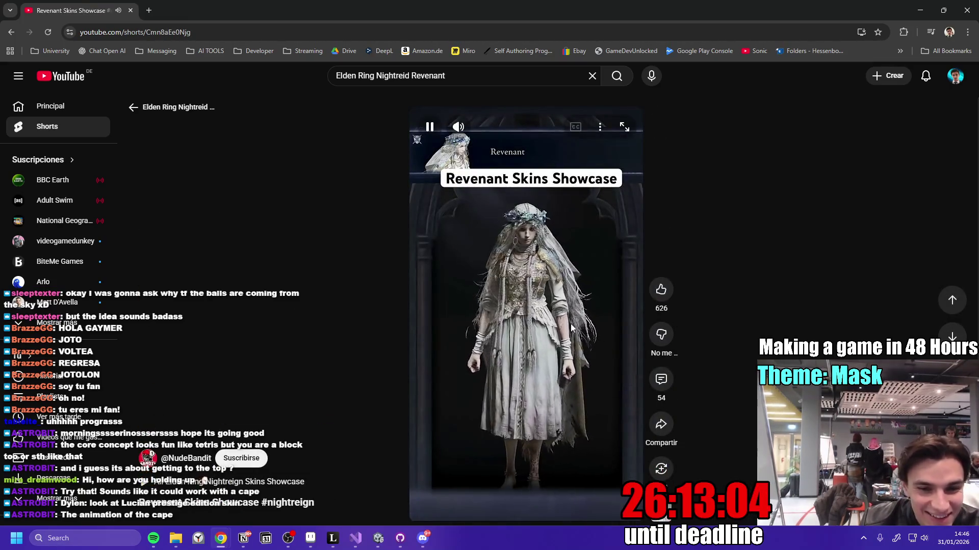
scroll(577, 325, down, 1)
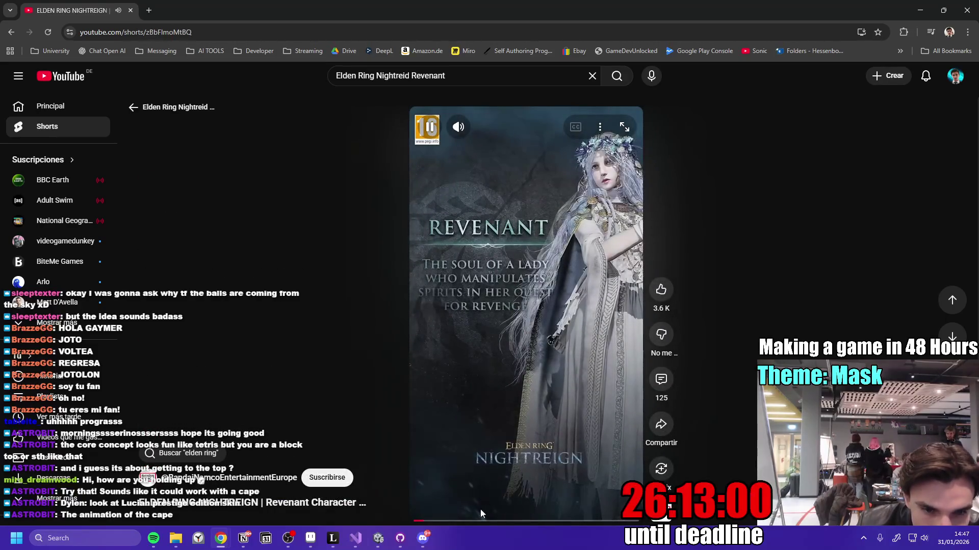
drag(484, 527, 617, 520)
scroll(562, 423, down, 1)
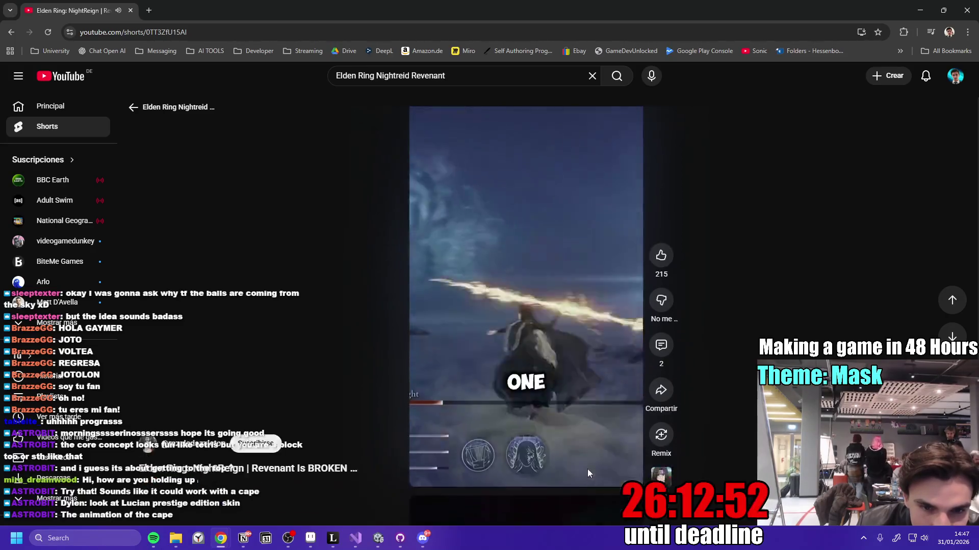
scroll(589, 458, down, 1)
scroll(566, 418, down, 1)
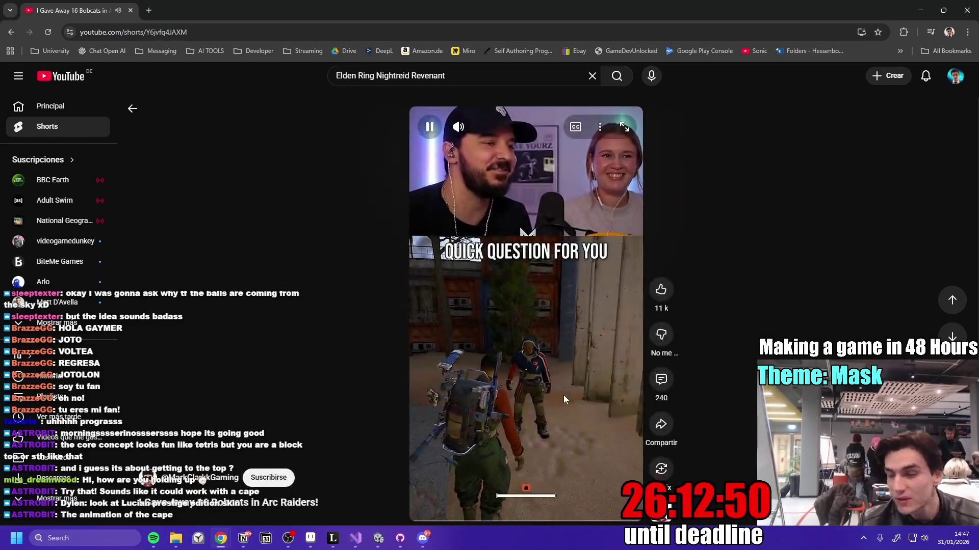
scroll(563, 399, up, 1)
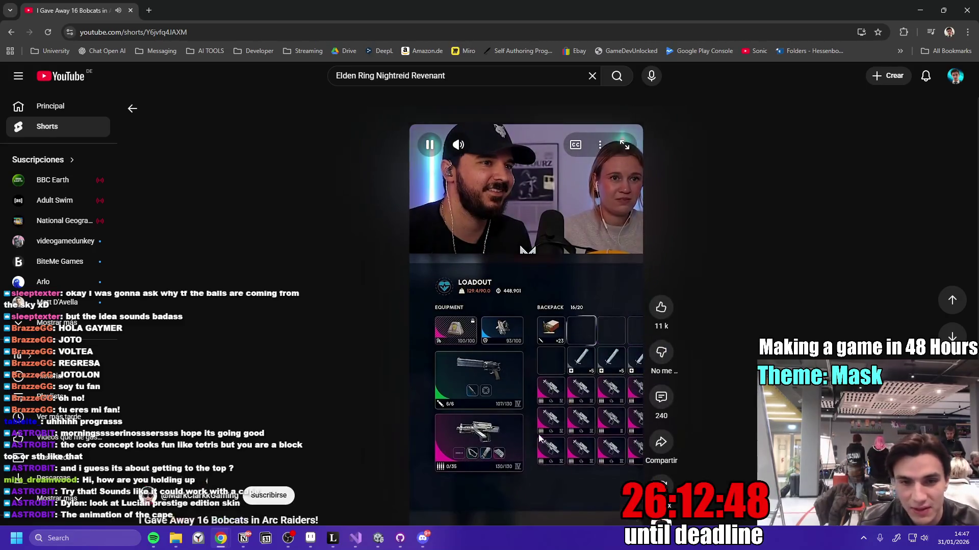
click(537, 299)
click(378, 539)
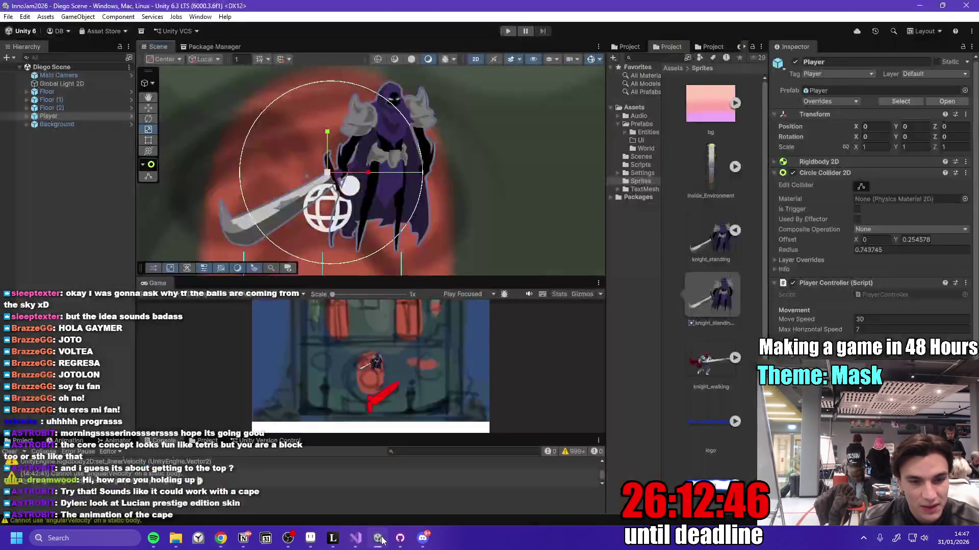
- Zoom the Diego Scene in and out on the purple knight Player and its Circle Collider 2D
drag(418, 330, 419, 333)
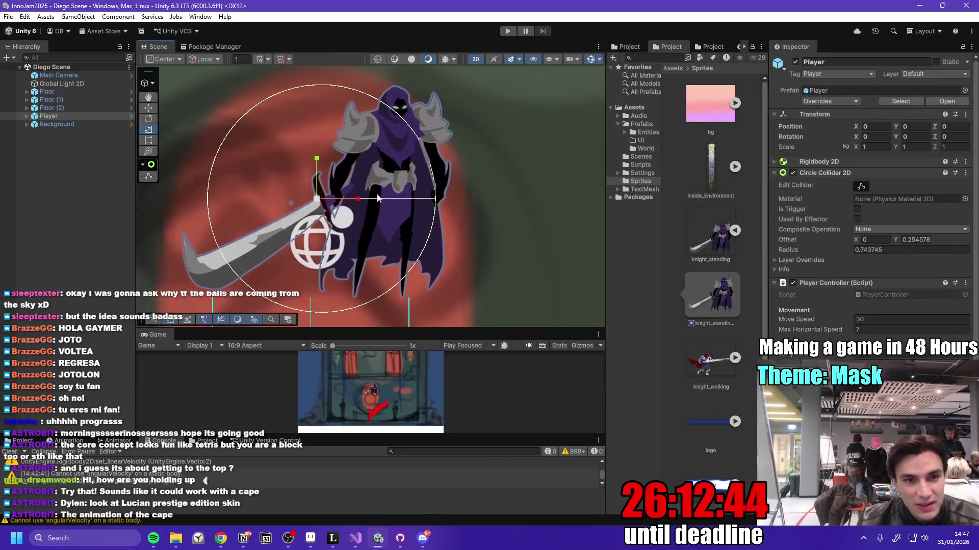
scroll(436, 179, up, 3)
scroll(424, 178, up, 2)
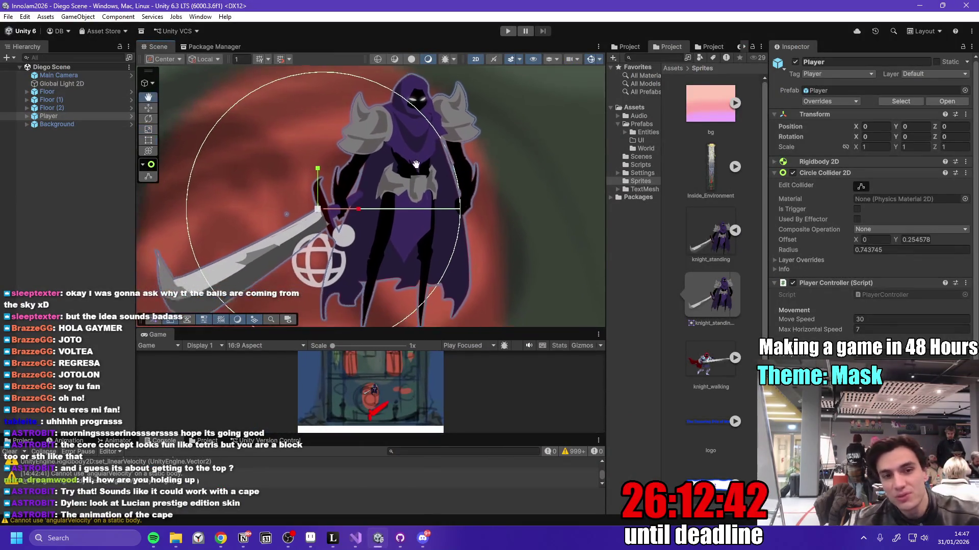
scroll(430, 172, down, 2)
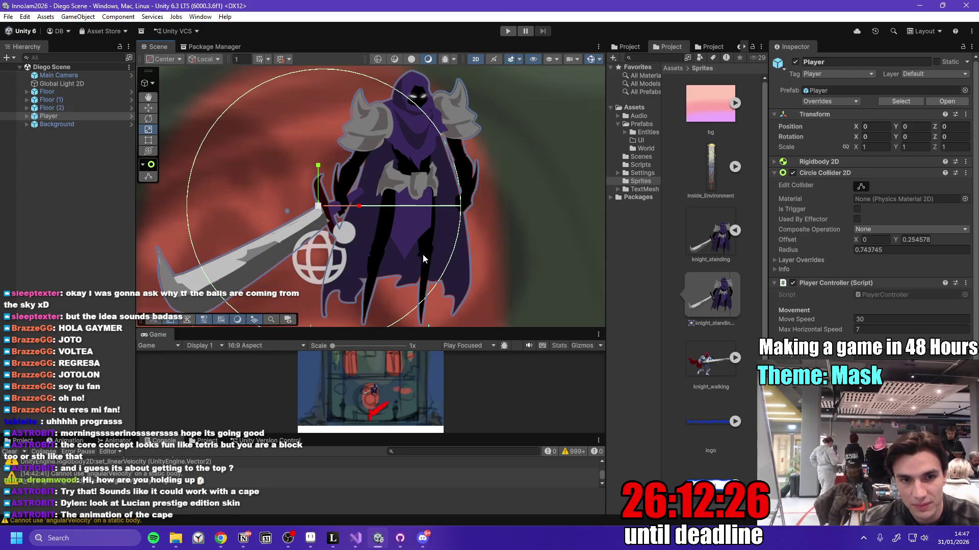
scroll(414, 245, down, 1)
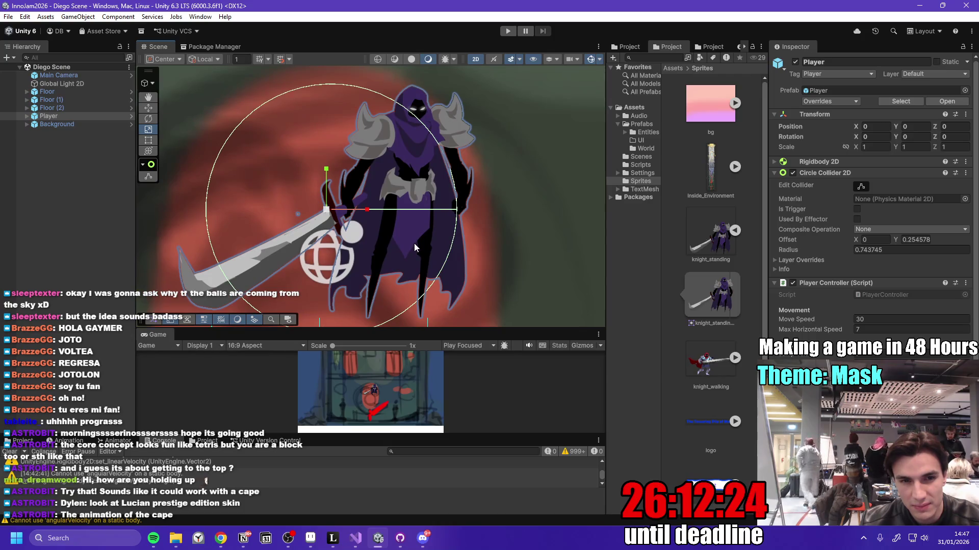
scroll(410, 212, down, 3)
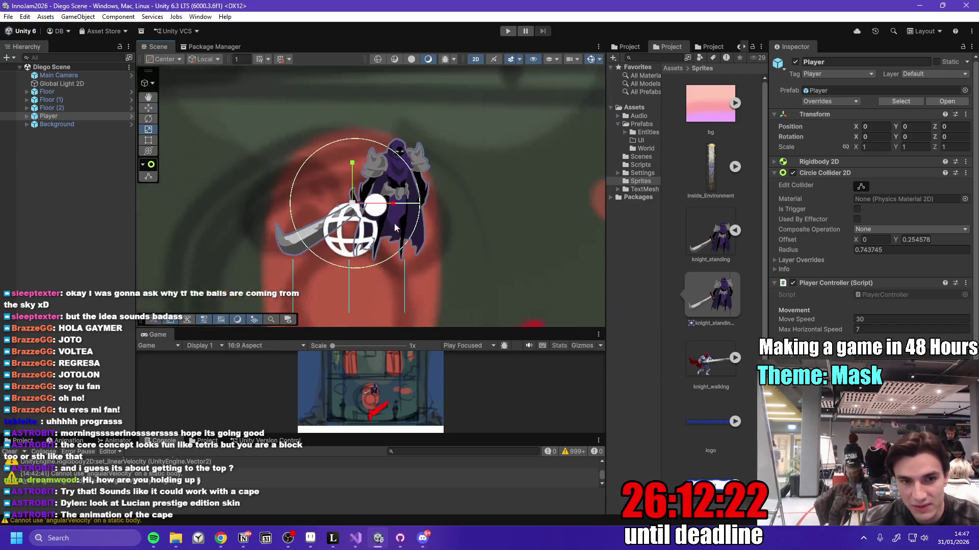
scroll(411, 212, up, 3)
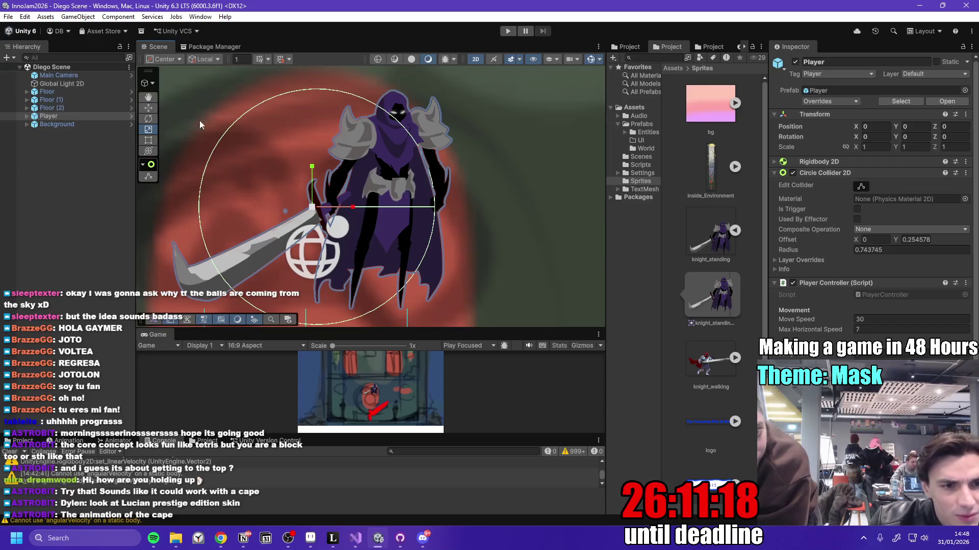
mouse_move(335, 547)
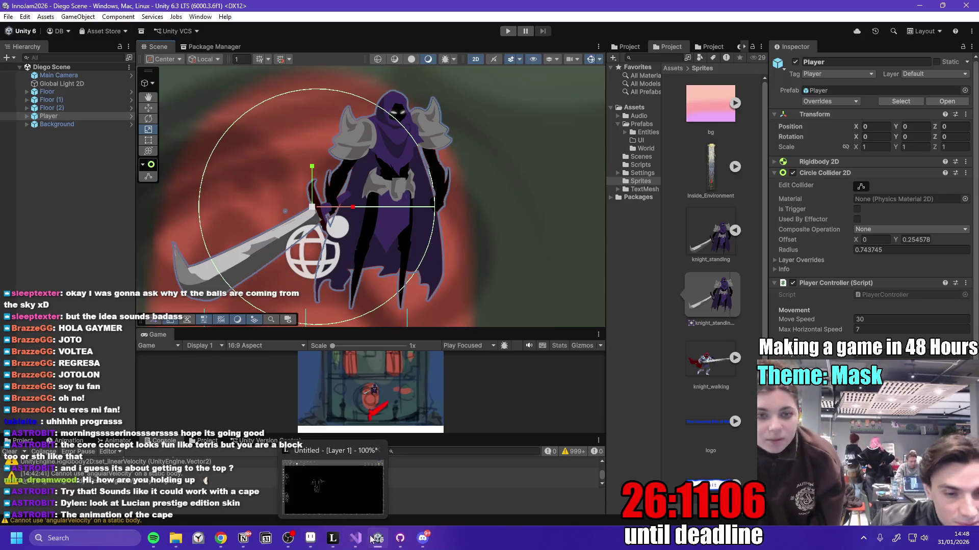
- Bring Leonardo's pose-sketch canvas to the front and shrink its window
click(356, 538)
click(332, 538)
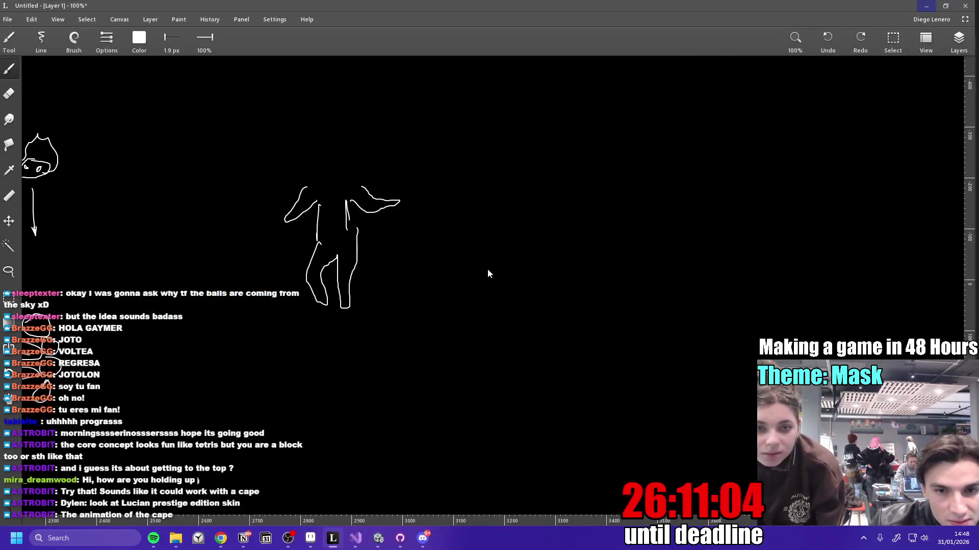
mouse_move(493, 5)
mouse_down()
mouse_move(485, 26)
mouse_move(488, 16)
mouse_up()
- Draw a rough frame, a ground line and a zigzag wave around the figure, then return to Unity
mouse_move(236, 289)
mouse_down()
mouse_move(545, 262)
mouse_move(431, 98)
mouse_move(227, 253)
mouse_move(228, 287)
mouse_up()
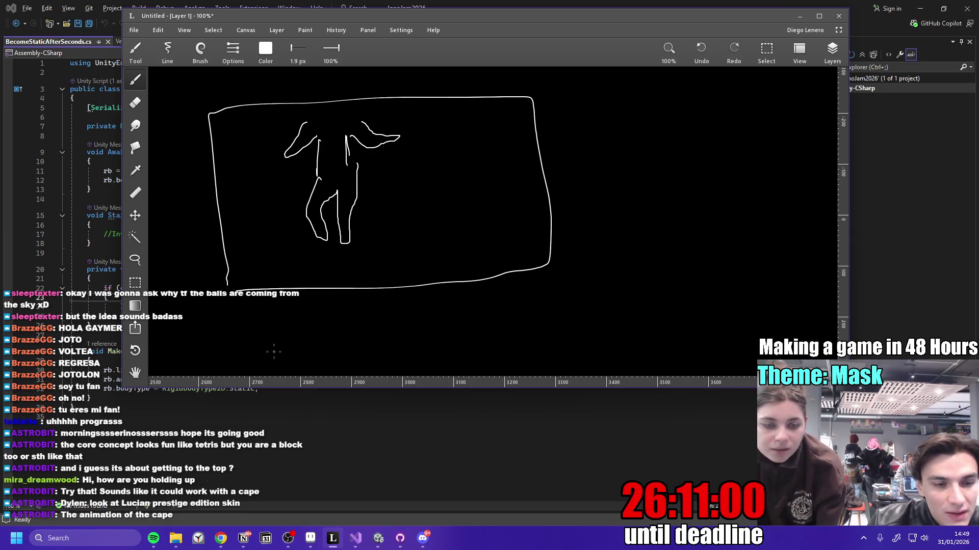
drag(261, 252, 436, 242)
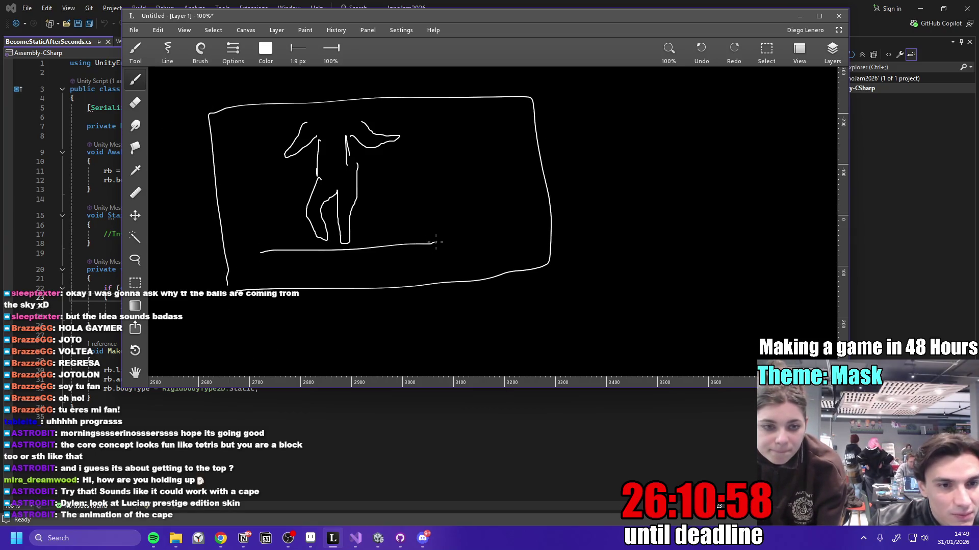
mouse_move(203, 277)
mouse_down()
mouse_move(246, 262)
mouse_move(468, 255)
mouse_up()
mouse_move(221, 538)
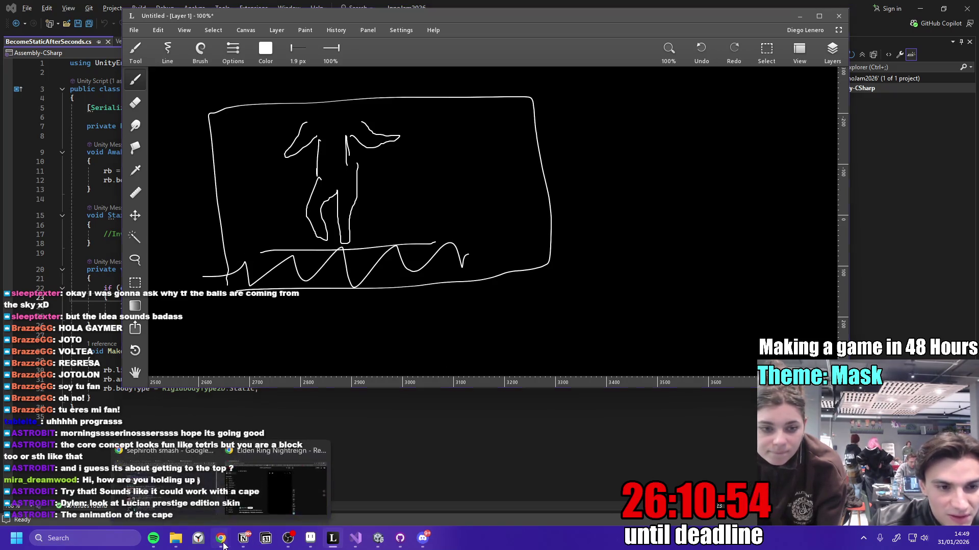
mouse_move(293, 500)
click(377, 538)
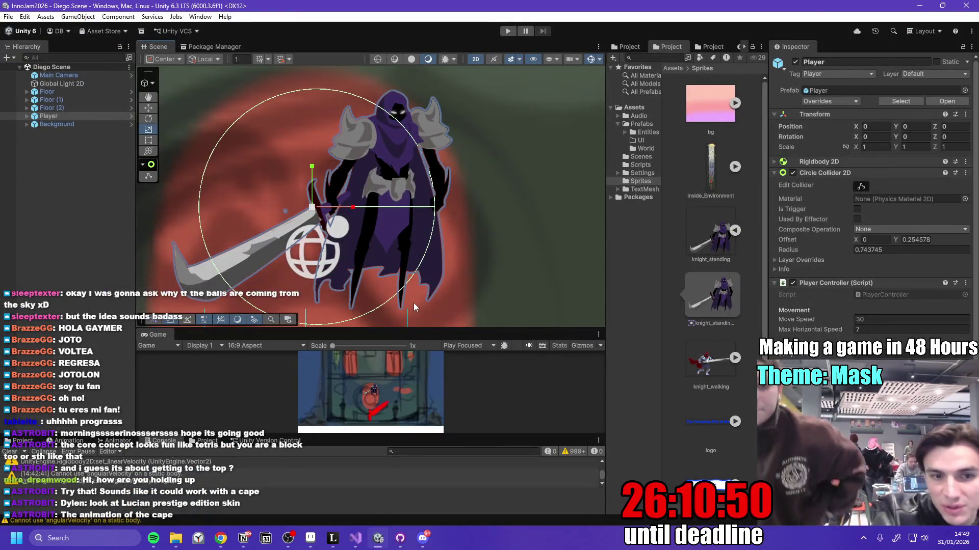
scroll(432, 241, up, 1)
scroll(431, 240, down, 6)
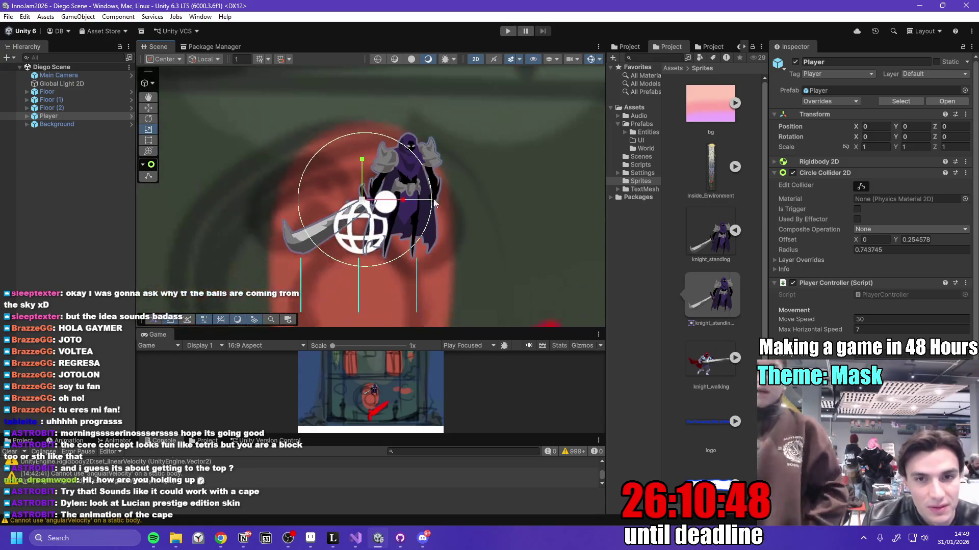
scroll(406, 226, down, 2)
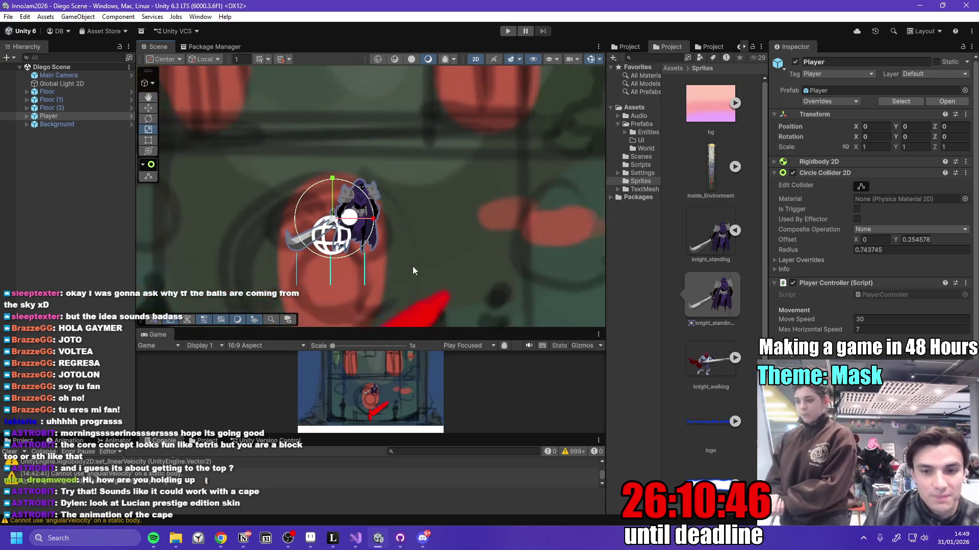
scroll(393, 255, down, 1)
scroll(440, 228, up, 4)
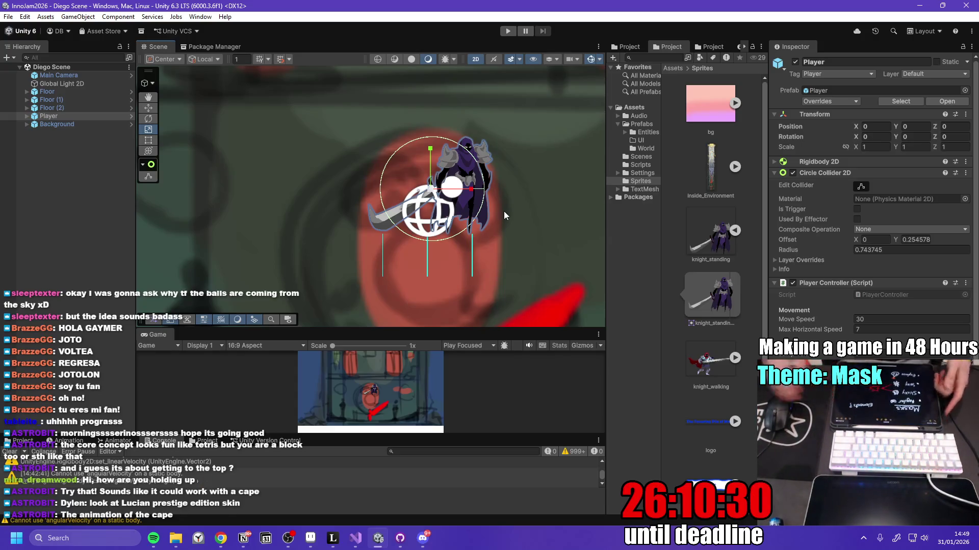
click(155, 537)
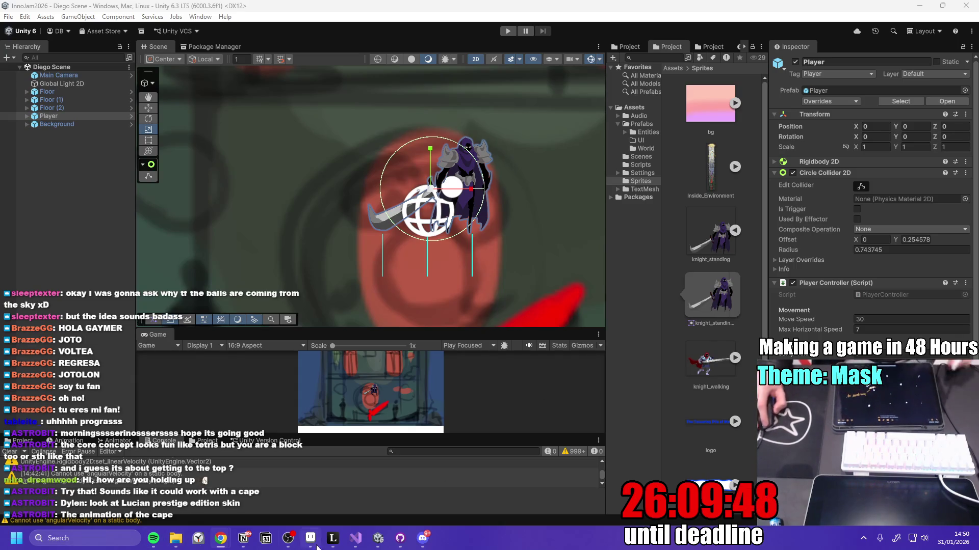
mouse_move(378, 544)
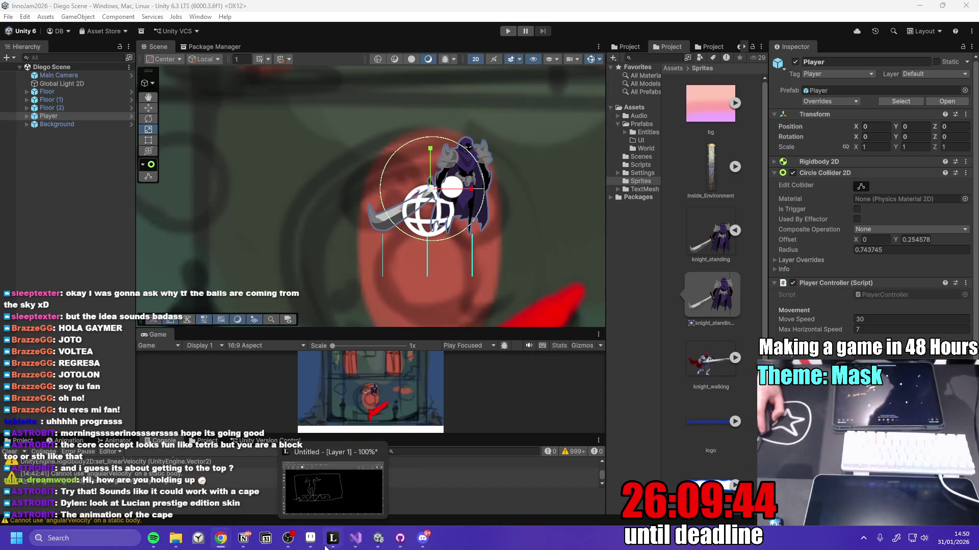
mouse_move(170, 548)
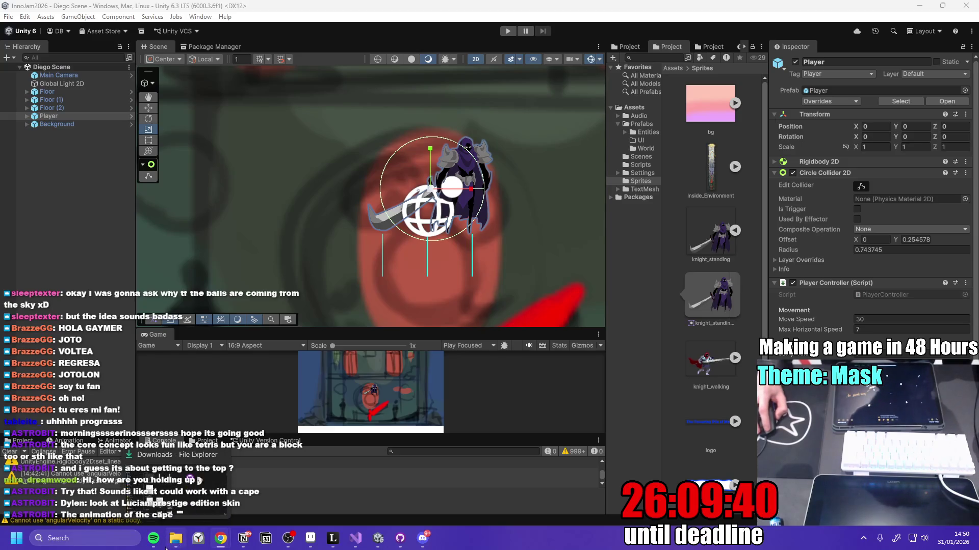
click(243, 539)
click(243, 540)
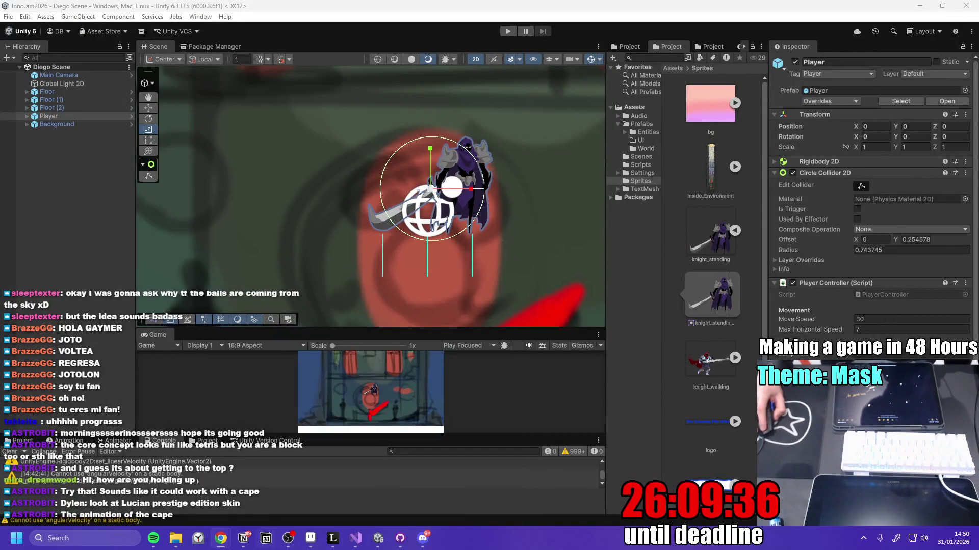
mouse_move(353, 547)
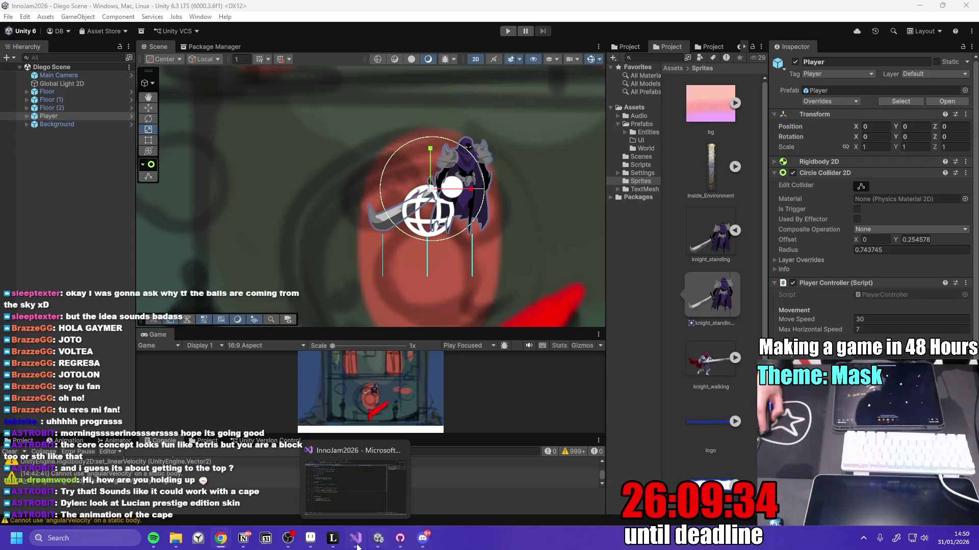
mouse_move(300, 544)
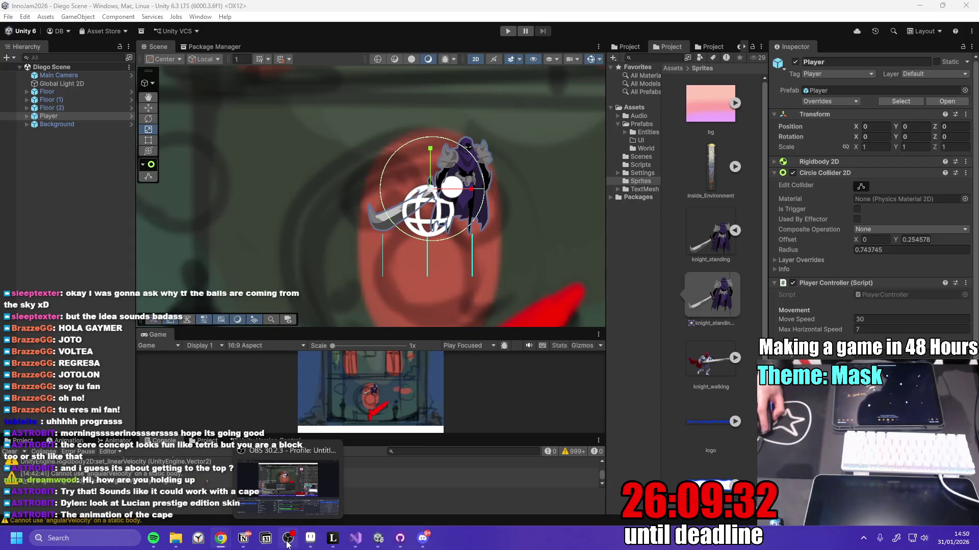